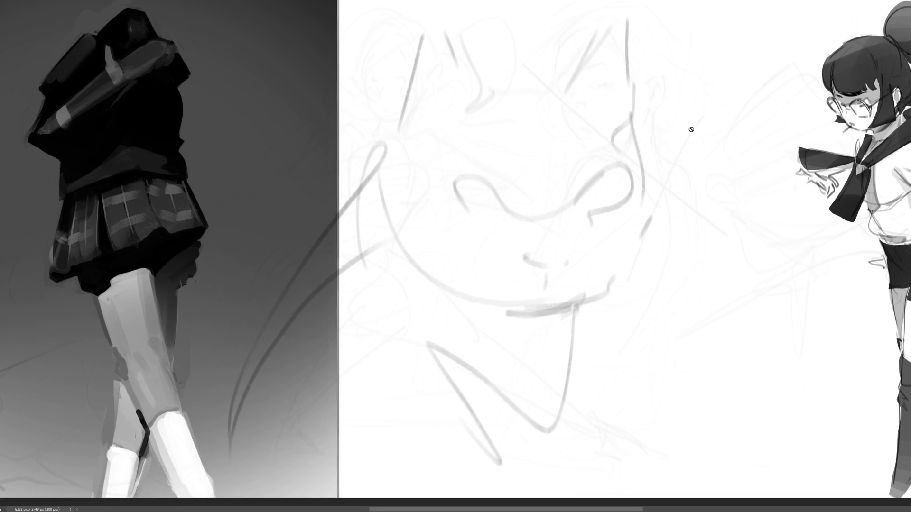
Shift the cat sketch right and add dark marks over both eyes
drag(463, 192, 566, 197)
key(b)
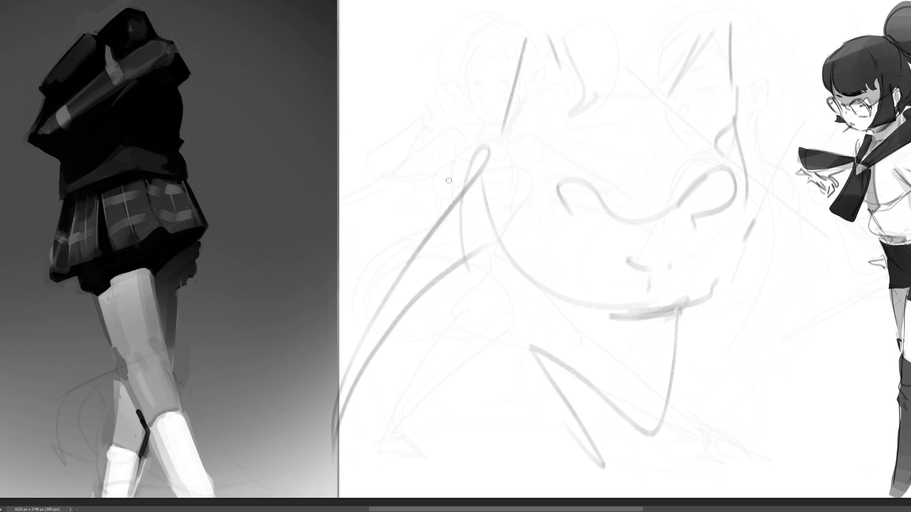
drag(555, 171, 565, 176)
drag(611, 205, 608, 202)
key(0)
mouse_move(695, 182)
mouse_down()
mouse_move(720, 179)
mouse_move(711, 180)
mouse_up()
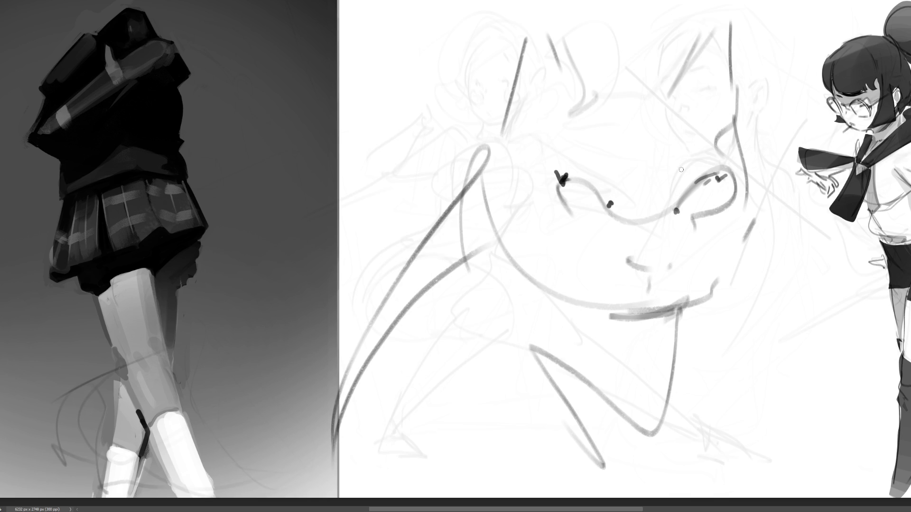
Ink the ears, head top and right head edge, with short marks at the ear bases
drag(538, 6, 508, 111)
drag(550, 1, 576, 89)
drag(563, 97, 645, 88)
drag(716, 5, 669, 84)
drag(731, 1, 729, 85)
drag(726, 93, 716, 122)
drag(734, 82, 724, 135)
mouse_move(589, 82)
mouse_down()
mouse_move(583, 121)
mouse_move(592, 118)
mouse_up()
drag(644, 88, 655, 107)
mouse_move(660, 84)
mouse_down()
mouse_move(651, 93)
mouse_move(658, 100)
mouse_up()
drag(658, 100, 662, 108)
Add brow strokes over both eyes and sketch the nose and mouth line
drag(602, 135, 601, 154)
mouse_move(598, 160)
mouse_down()
mouse_move(597, 176)
mouse_move(616, 178)
mouse_up()
drag(680, 139, 678, 148)
mouse_move(674, 152)
mouse_down()
mouse_move(667, 168)
mouse_move(676, 169)
mouse_up()
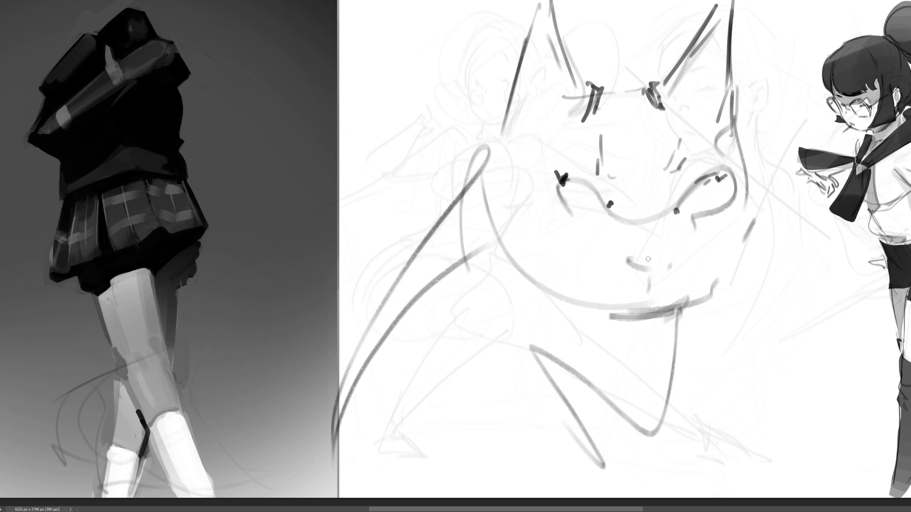
drag(633, 260, 641, 266)
drag(657, 258, 663, 261)
mouse_move(652, 265)
mouse_down()
mouse_move(651, 283)
mouse_move(750, 271)
mouse_up()
Draw whiskers on both sides of the nose
drag(690, 254, 778, 251)
drag(703, 278, 742, 288)
drag(520, 241, 601, 250)
drag(627, 264, 606, 262)
drag(529, 267, 574, 263)
mouse_move(594, 272)
mouse_down()
mouse_move(581, 285)
mouse_move(664, 313)
mouse_move(713, 285)
mouse_up()
Draw the right cheek curve, the left jaw line and the left head outline
drag(753, 207, 742, 245)
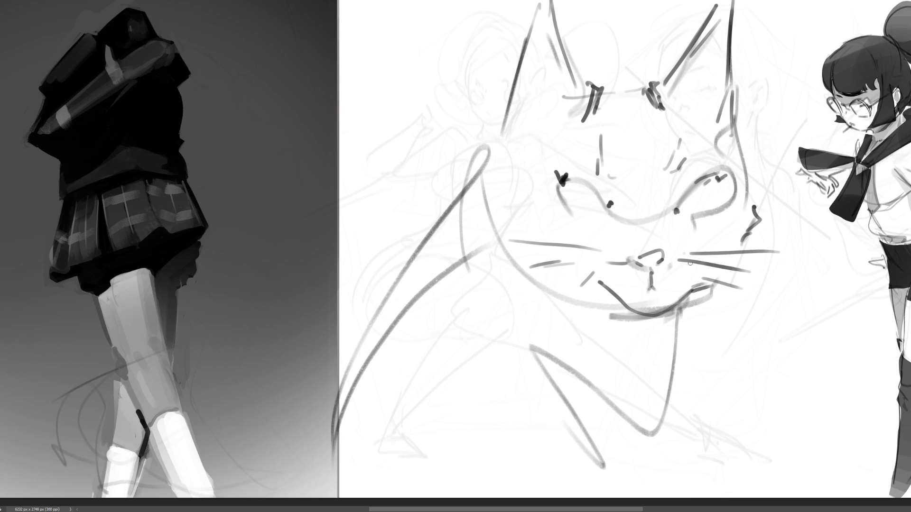
drag(491, 223, 554, 283)
drag(494, 175, 493, 195)
drag(498, 110, 440, 218)
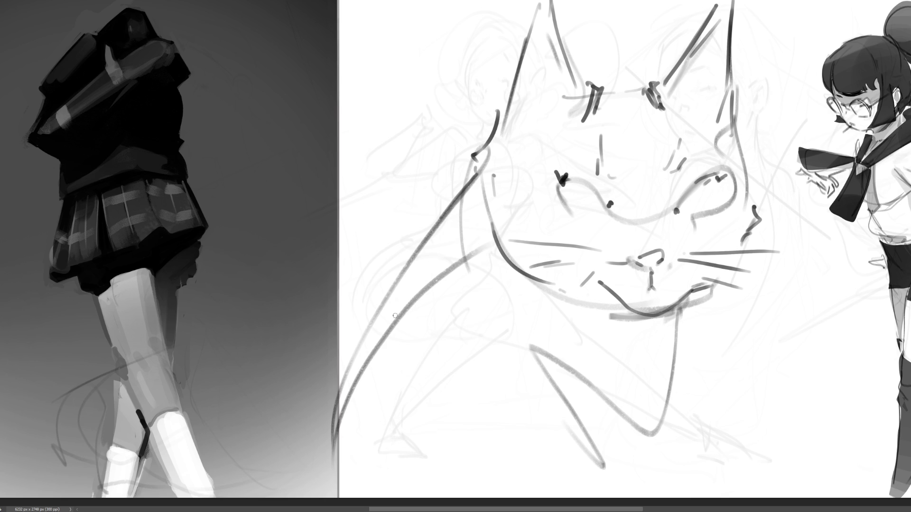
Draw the long neck line and left-side strokes, then paint solid pupils in both eyes
drag(491, 279, 619, 468)
mouse_move(411, 279)
mouse_down()
mouse_move(365, 332)
mouse_move(399, 353)
mouse_move(387, 406)
mouse_move(359, 439)
mouse_up()
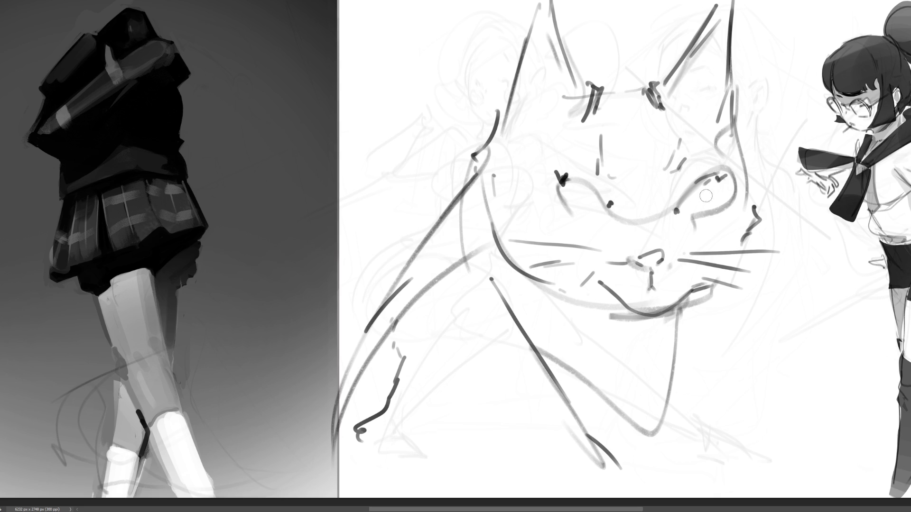
drag(695, 202, 698, 195)
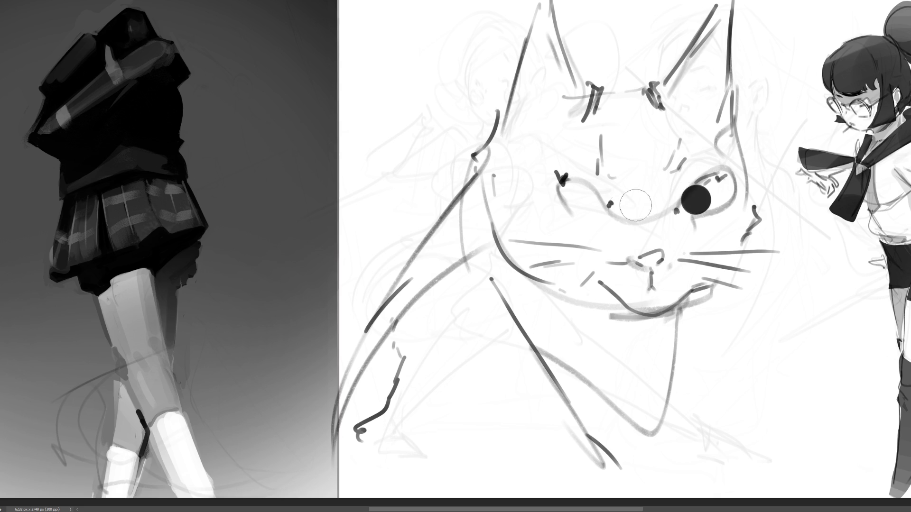
drag(576, 199, 578, 197)
With a smaller brush, add pupil highlights and a dashed head-top line, then begin filling the right ear grey
key(bracketleft)
drag(721, 181, 722, 198)
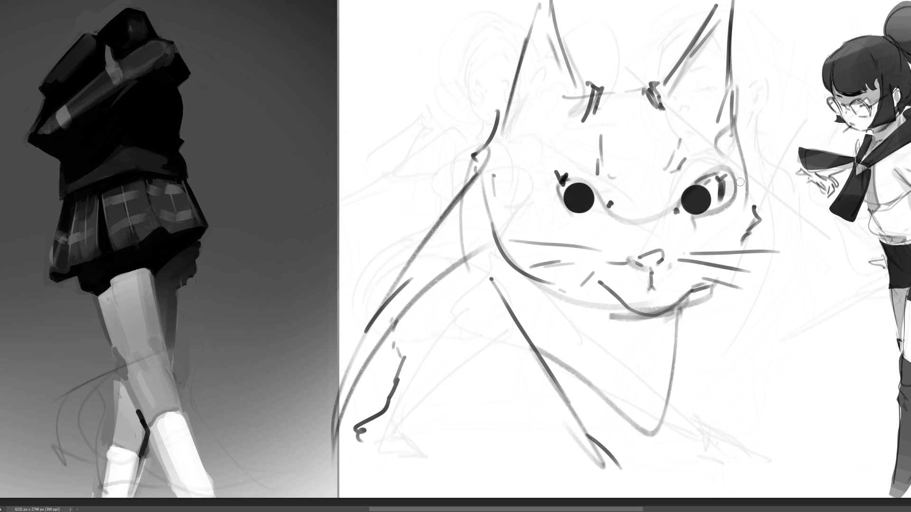
mouse_move(733, 204)
mouse_down()
mouse_move(728, 173)
mouse_move(695, 194)
mouse_up()
click(578, 196)
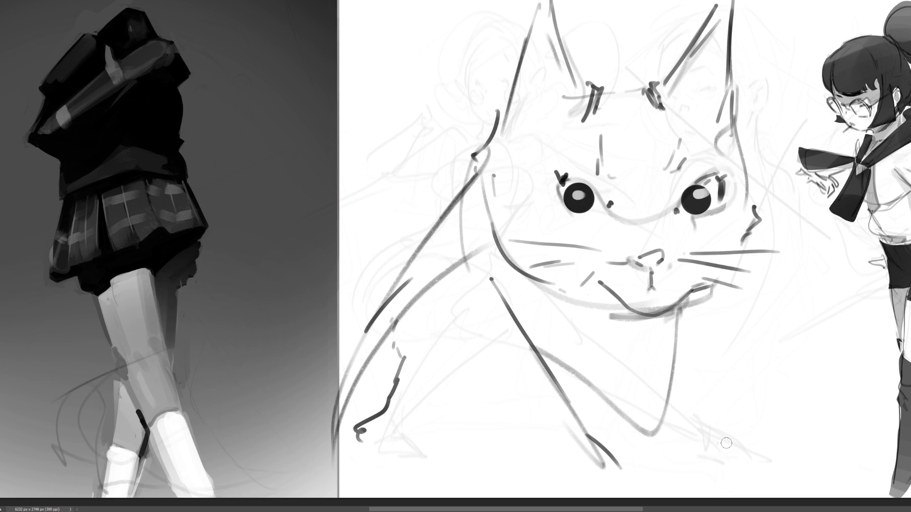
click(600, 78)
mouse_move(603, 77)
mouse_down()
mouse_move(642, 77)
mouse_move(626, 67)
mouse_move(646, 74)
mouse_up()
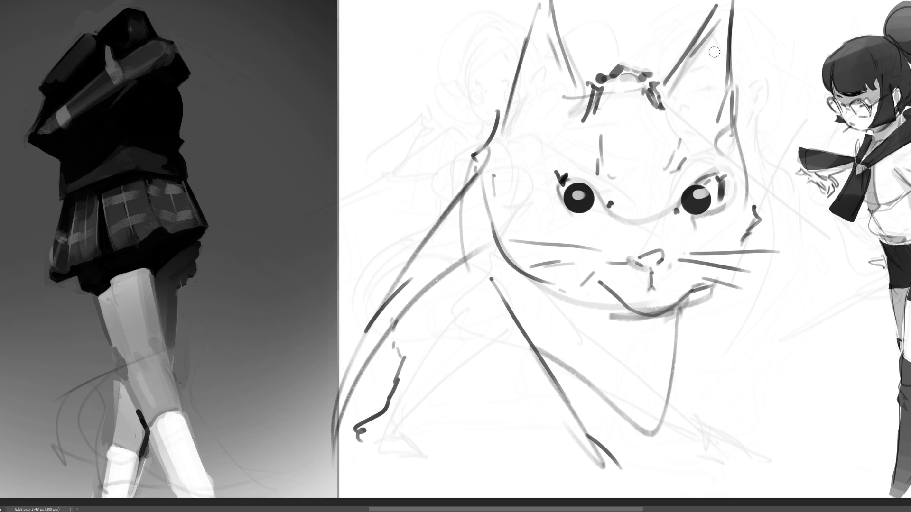
key(bracketright)
key(bracketright)
key(bracketright)
drag(700, 97, 703, 61)
Fill the ears grey, undoing the left ear fill, and paint a grey bib down the neck
mouse_move(555, 93)
mouse_down()
mouse_move(536, 93)
mouse_move(536, 47)
mouse_move(545, 52)
mouse_up()
key(ctrl+z)
mouse_move(493, 266)
mouse_down()
mouse_move(629, 434)
mouse_move(582, 320)
mouse_move(624, 464)
mouse_up()
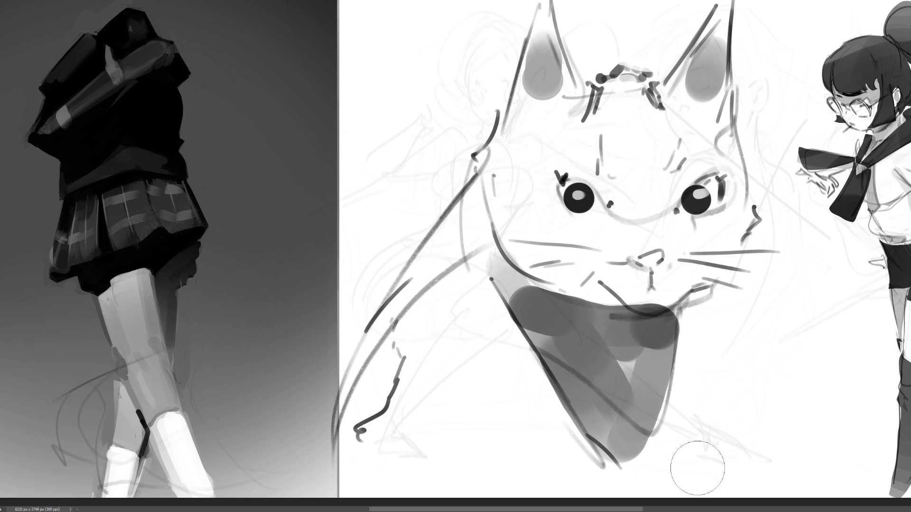
Try a dark U-shaped tag under the mouth with a smaller brush, undoing the attempts
key(bracketleft)
key(bracketleft)
key(bracketleft)
mouse_move(642, 290)
mouse_down()
mouse_move(662, 291)
mouse_move(646, 332)
mouse_move(666, 293)
mouse_move(662, 332)
mouse_move(649, 325)
mouse_move(648, 301)
mouse_move(664, 294)
mouse_move(660, 338)
mouse_up()
key(ctrl+z)
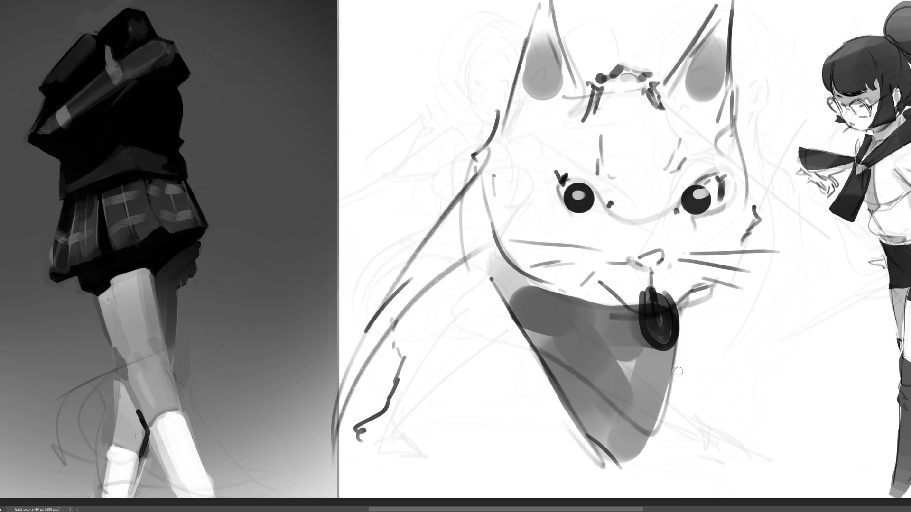
key(ctrl+z)
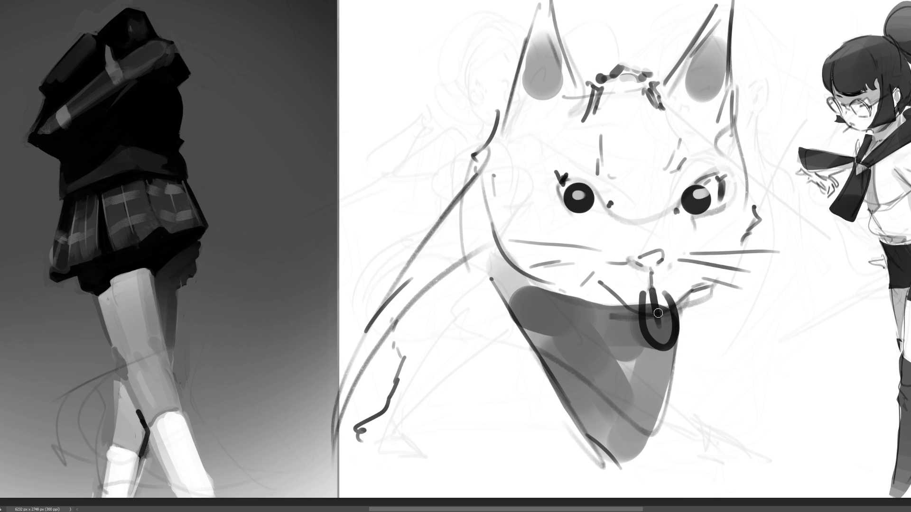
key(ctrl+shift+z)
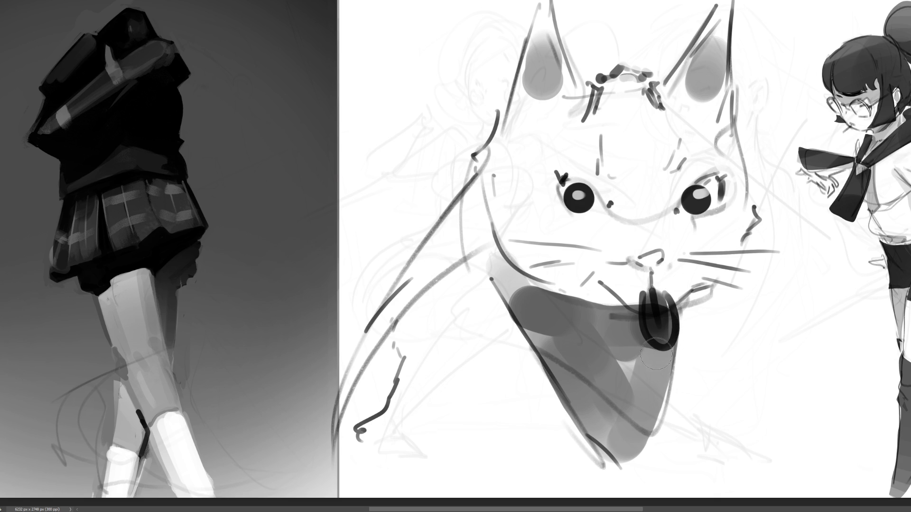
key(ctrl+z)
Fill the nose dark and darken the eyelids over both eyes
mouse_move(642, 258)
mouse_down()
mouse_move(655, 254)
mouse_move(649, 282)
mouse_up()
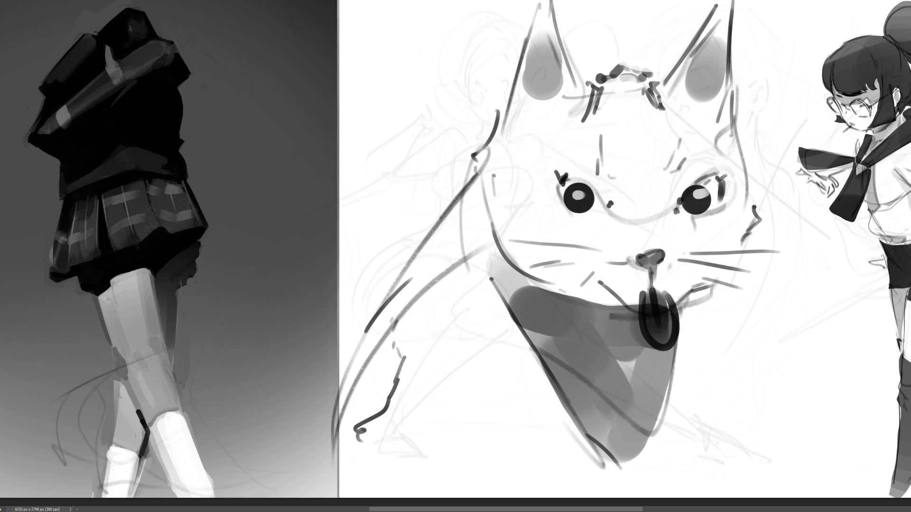
mouse_move(677, 209)
mouse_down()
mouse_move(712, 170)
mouse_move(719, 180)
mouse_up()
mouse_move(568, 180)
mouse_down()
mouse_move(562, 192)
mouse_move(580, 180)
mouse_move(601, 207)
mouse_move(655, 199)
mouse_up()
Paint soft grey blush under both eyes and shade both sides of the muzzle
key(bracketright)
key(bracketright)
key(bracketright)
key(bracketleft)
key(bracketleft)
key(bracketleft)
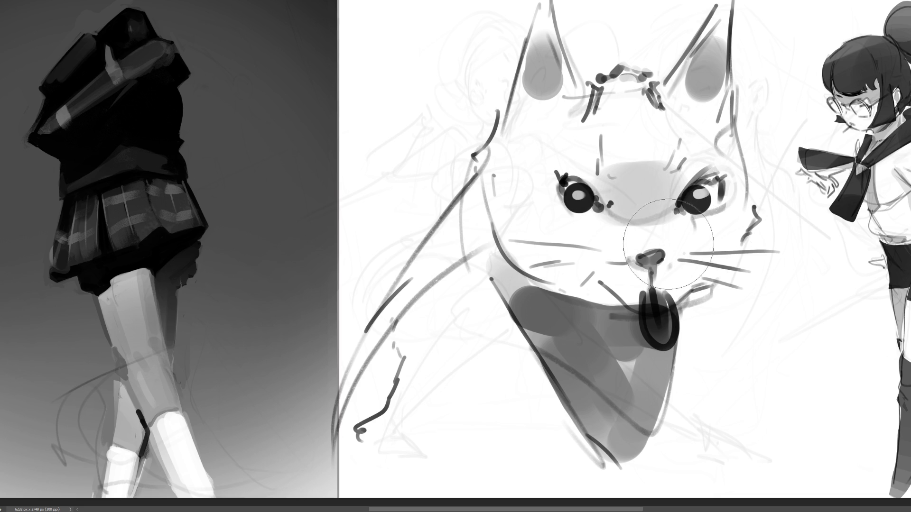
click(690, 235)
drag(568, 219, 596, 222)
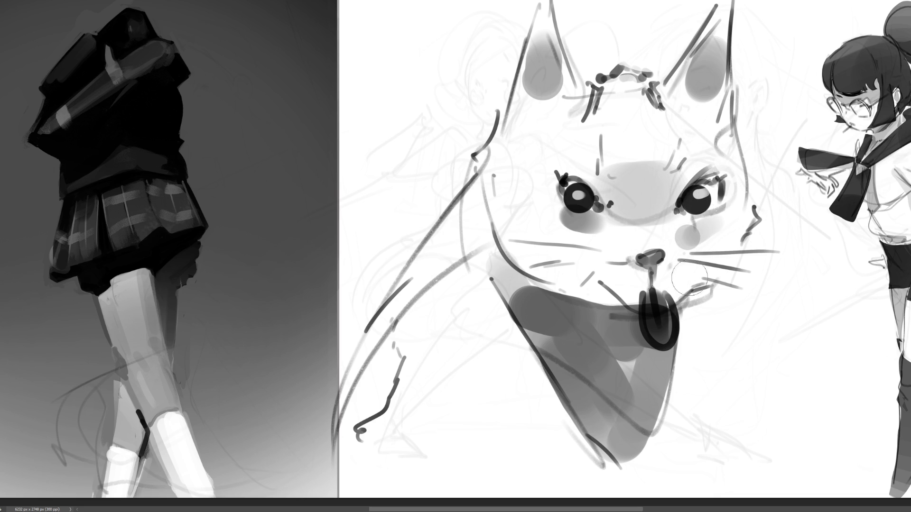
drag(593, 273, 614, 290)
drag(705, 272, 683, 298)
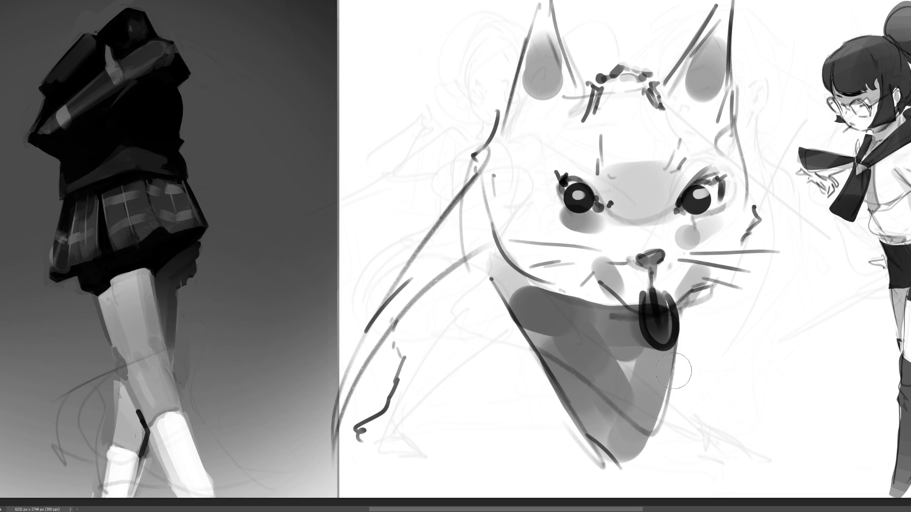
Rework the muzzle shading and tongue outline, and shade the chin tip, bib sides and left outline
drag(660, 337, 662, 351)
drag(607, 266, 598, 299)
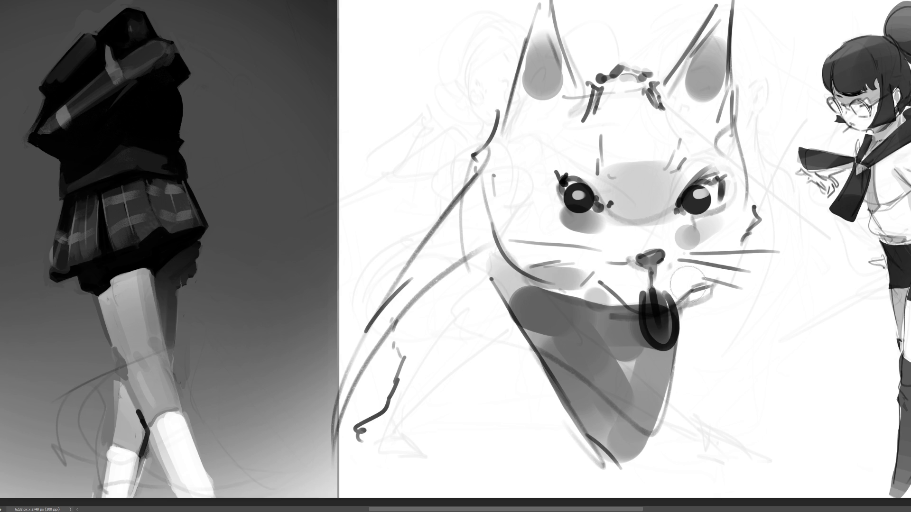
drag(697, 270, 674, 303)
click(626, 286)
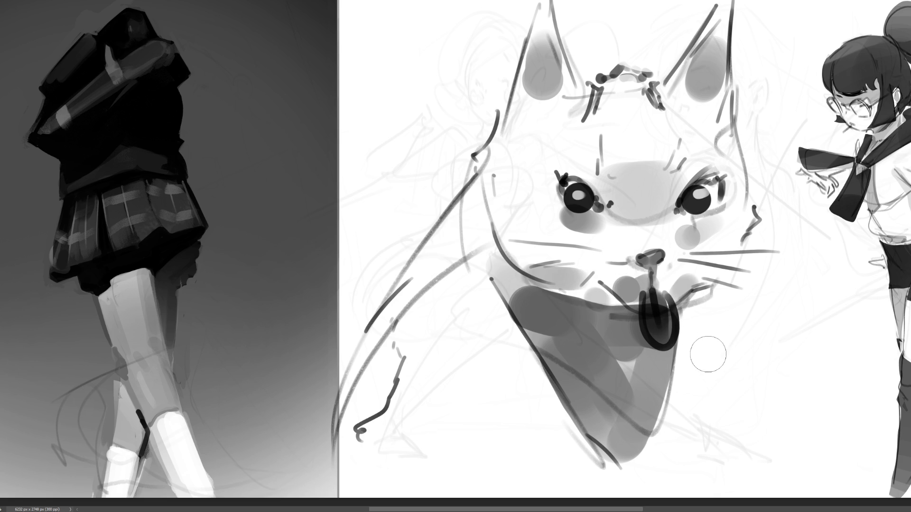
drag(617, 457, 619, 479)
click(686, 378)
click(678, 406)
click(536, 390)
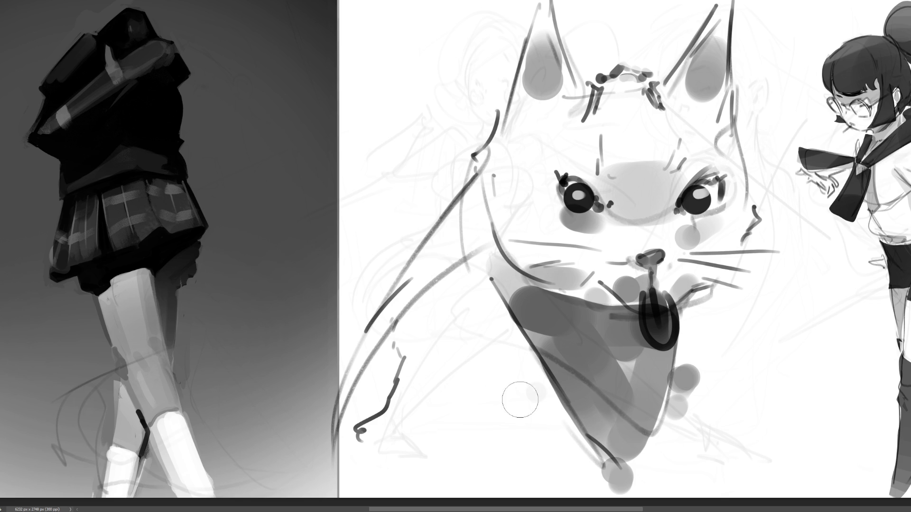
mouse_move(391, 314)
mouse_down()
mouse_move(365, 398)
mouse_move(417, 237)
mouse_move(456, 186)
mouse_up()
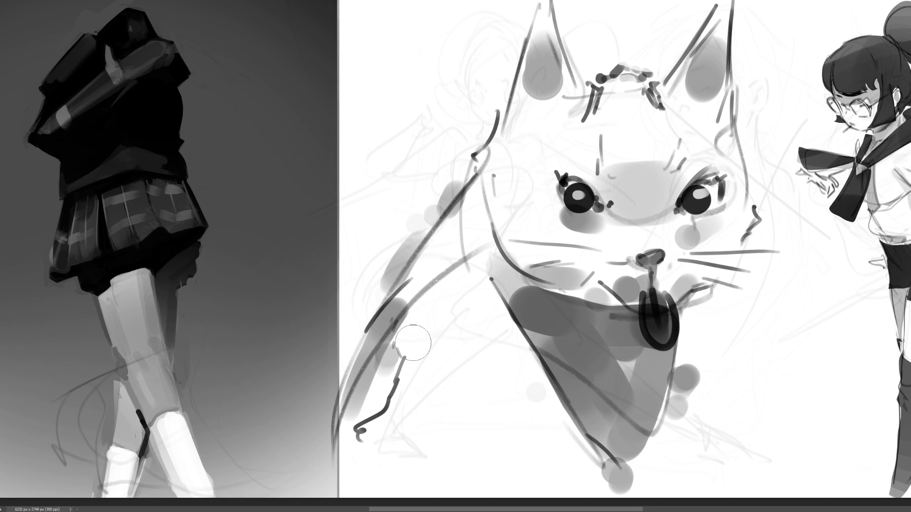
Dab grey beside the left eye, undo recent tag strokes, and size the brush for eye detail
key(bracketleft)
key(bracketleft)
key(bracketleft)
click(593, 209)
key(bracketright)
key(bracketright)
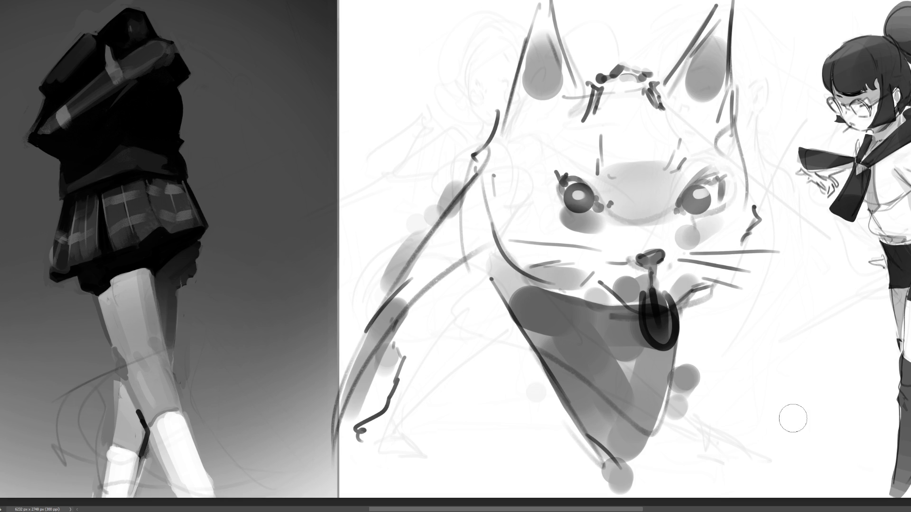
key(ctrl+z)
key(ctrl+z)
key(ctrl+z)
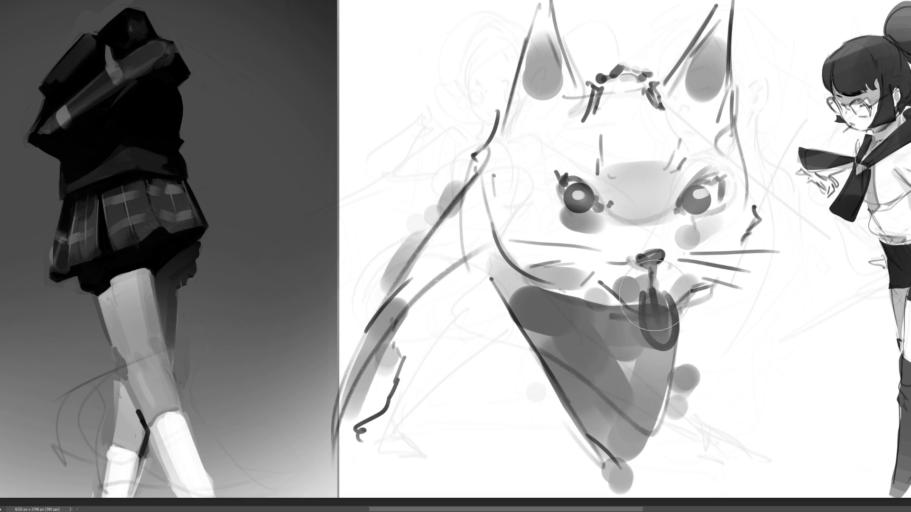
key(bracketright)
key(bracketright)
key(bracketleft)
key(bracketleft)
key(bracketleft)
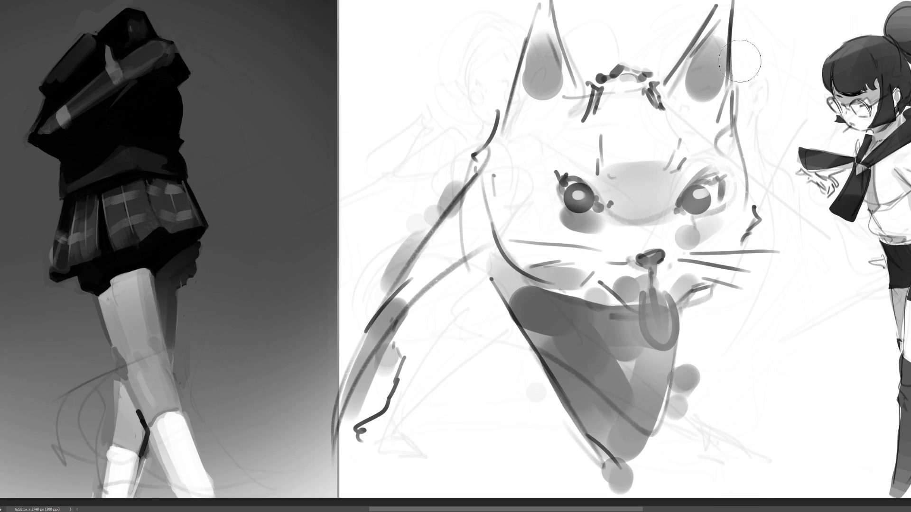
key(bracketright)
key(bracketright)
key(bracketleft)
key(bracketleft)
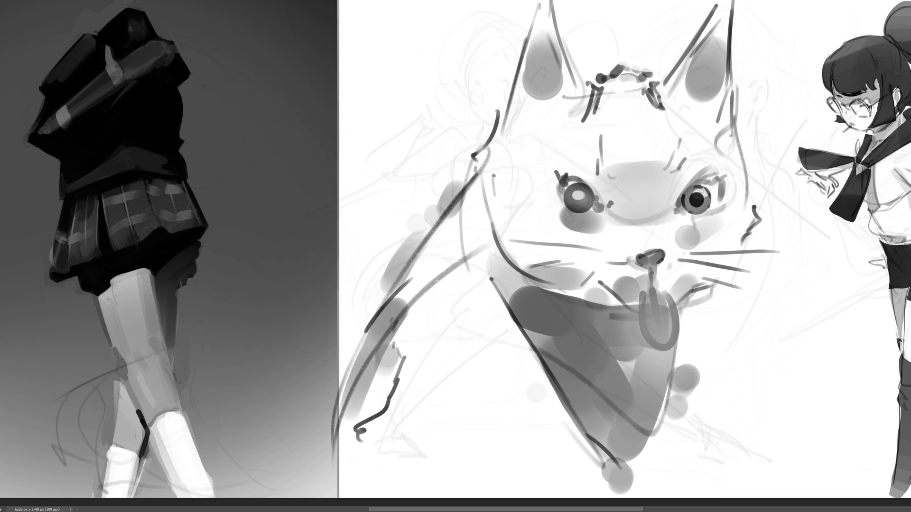
Enlarge the right eye's catchlight, then darken the left pupil ring, highlight it white and thicken its lid
mouse_move(707, 190)
mouse_down()
mouse_move(692, 187)
mouse_move(706, 182)
mouse_move(694, 185)
mouse_move(679, 211)
mouse_move(710, 180)
mouse_move(681, 209)
mouse_up()
key(ctrl+z)
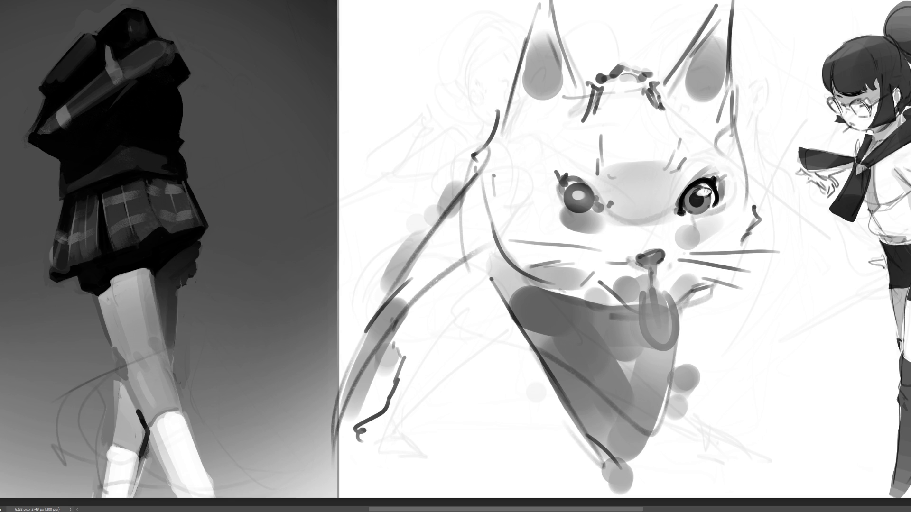
mouse_move(578, 192)
mouse_down()
mouse_move(574, 199)
mouse_move(583, 193)
mouse_move(567, 190)
mouse_move(584, 184)
mouse_move(584, 212)
mouse_move(596, 208)
mouse_up()
click(579, 196)
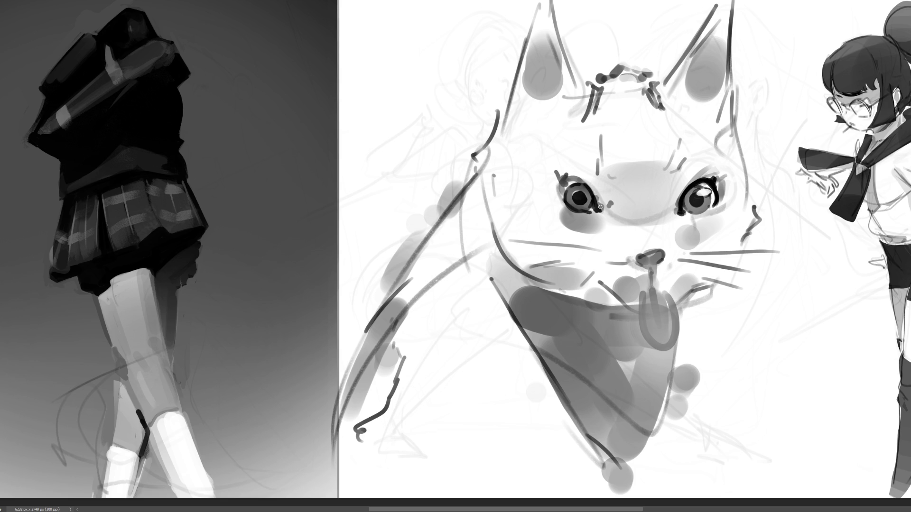
mouse_move(583, 183)
mouse_down()
mouse_move(565, 178)
mouse_move(573, 180)
mouse_move(563, 199)
mouse_up()
Thicken both eye outlines and ink the muzzle line and outline
drag(712, 189, 713, 204)
mouse_move(559, 183)
mouse_down()
mouse_move(570, 211)
mouse_move(564, 192)
mouse_move(569, 184)
mouse_move(577, 195)
mouse_up()
mouse_move(606, 214)
mouse_down()
mouse_move(621, 224)
mouse_move(672, 221)
mouse_move(678, 211)
mouse_up()
mouse_move(600, 172)
mouse_down()
mouse_move(668, 163)
mouse_move(686, 125)
mouse_move(677, 160)
mouse_up()
drag(688, 152, 700, 161)
drag(596, 114, 597, 168)
Add head fur tufts, ink both ears' edges and the right side of the head and cheek
mouse_move(577, 75)
mouse_down()
mouse_move(591, 71)
mouse_move(593, 87)
mouse_up()
drag(581, 68, 548, 2)
drag(662, 70, 705, 31)
drag(686, 57, 707, 28)
mouse_move(731, 68)
mouse_down()
mouse_move(736, 7)
mouse_move(735, 109)
mouse_move(717, 114)
mouse_move(679, 98)
mouse_move(723, 106)
mouse_up()
drag(538, 103, 568, 90)
mouse_move(724, 108)
mouse_down()
mouse_move(750, 237)
mouse_move(721, 273)
mouse_up()
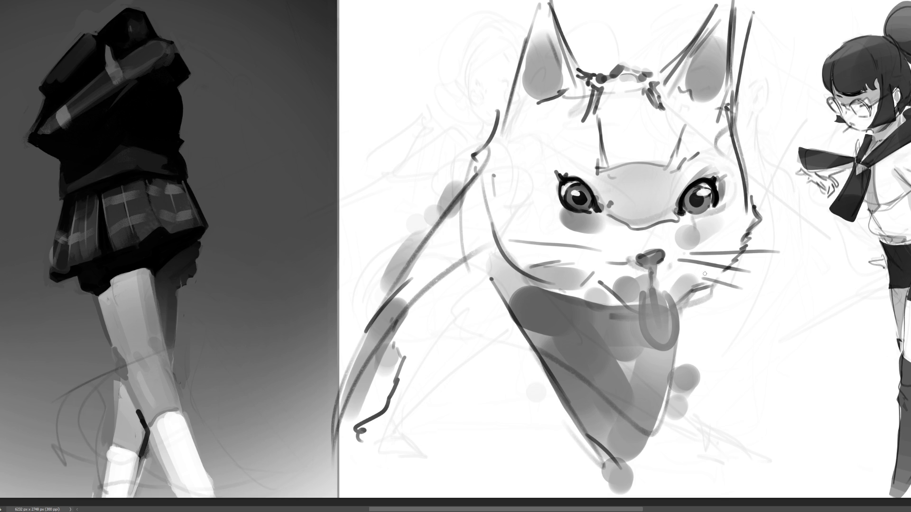
Outline and hatch the tongue, draw the chin curve and lower mouth lines, and define the nose
mouse_move(647, 293)
mouse_down()
mouse_move(676, 292)
mouse_move(650, 297)
mouse_move(669, 282)
mouse_move(674, 288)
mouse_move(662, 292)
mouse_move(674, 295)
mouse_up()
mouse_move(621, 308)
mouse_down()
mouse_move(659, 308)
mouse_move(710, 282)
mouse_up()
mouse_move(656, 310)
mouse_down()
mouse_move(691, 291)
mouse_move(654, 426)
mouse_up()
mouse_move(521, 269)
mouse_down()
mouse_move(638, 335)
mouse_move(658, 317)
mouse_up()
mouse_move(654, 274)
mouse_down()
mouse_move(649, 292)
mouse_move(635, 262)
mouse_move(656, 262)
mouse_move(652, 234)
mouse_up()
drag(660, 292, 611, 277)
click(619, 261)
mouse_move(679, 262)
mouse_down()
mouse_move(780, 241)
mouse_move(835, 265)
mouse_up()
Draw whiskers on both cheeks and lay a broad light-grey tone over the cat
drag(707, 274, 797, 284)
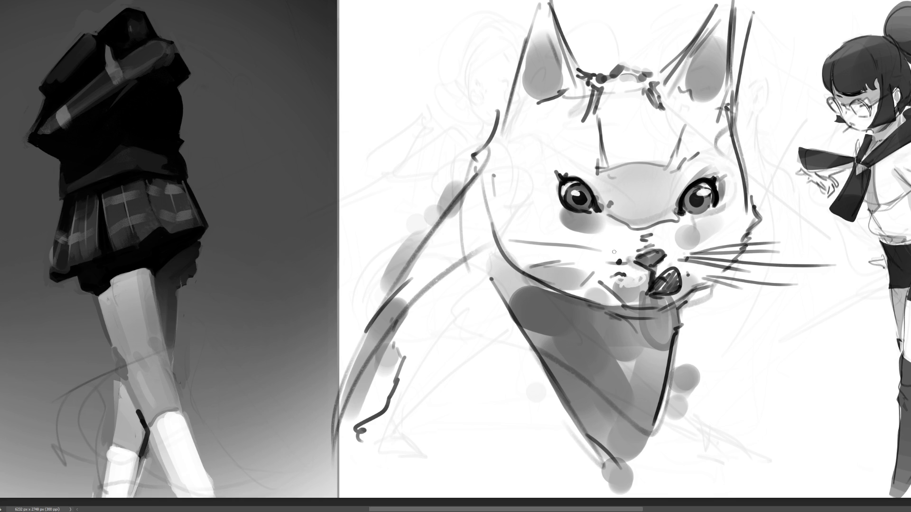
drag(493, 228, 577, 249)
drag(452, 256, 588, 269)
drag(527, 299, 594, 275)
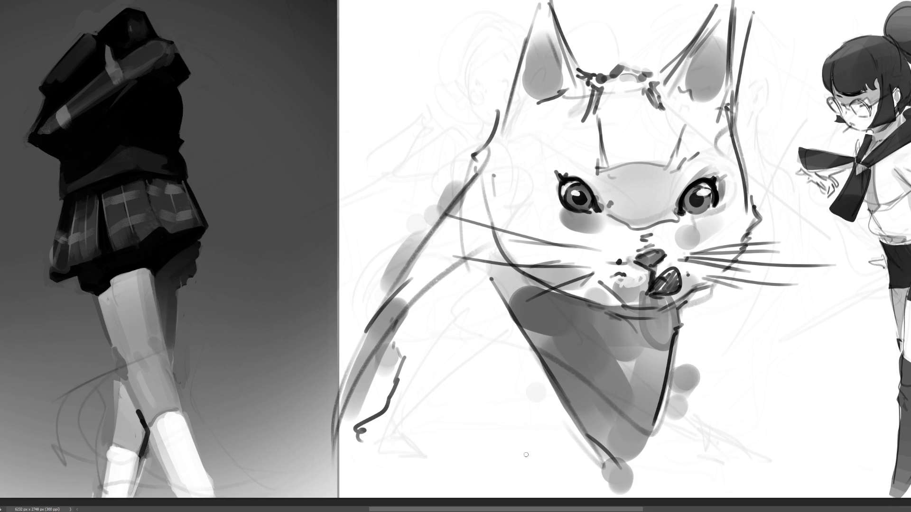
drag(647, 194, 581, 430)
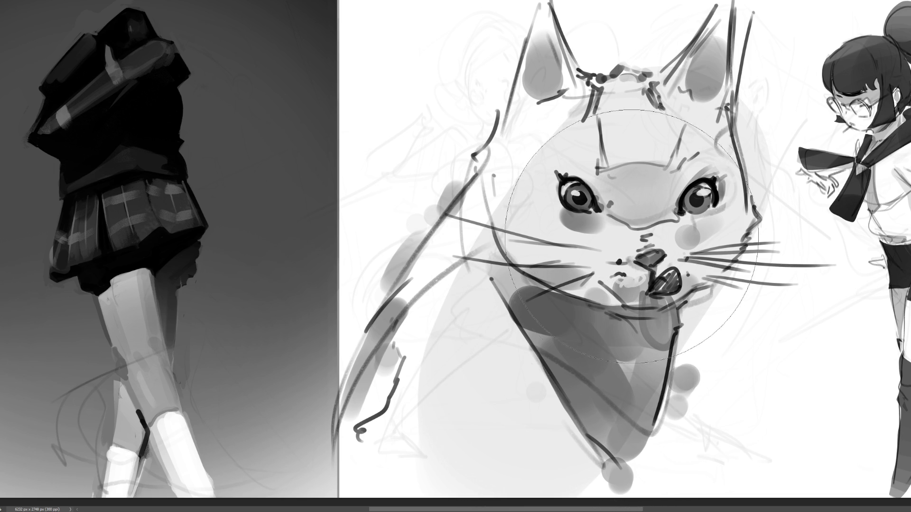
Fill grey into the lower body, then with a smaller brush lighten the left ear, left contour and bib's right edge
mouse_move(661, 168)
mouse_down()
mouse_move(588, 370)
mouse_move(664, 174)
mouse_up()
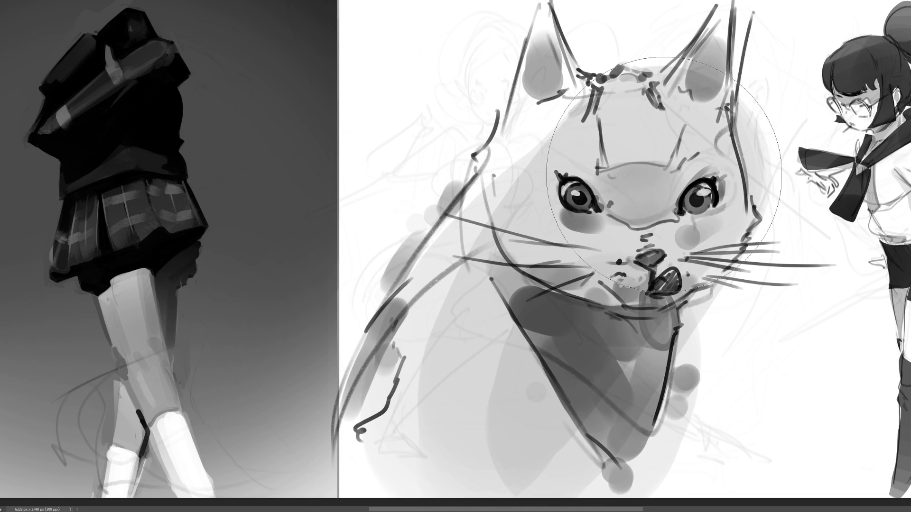
key(bracketleft)
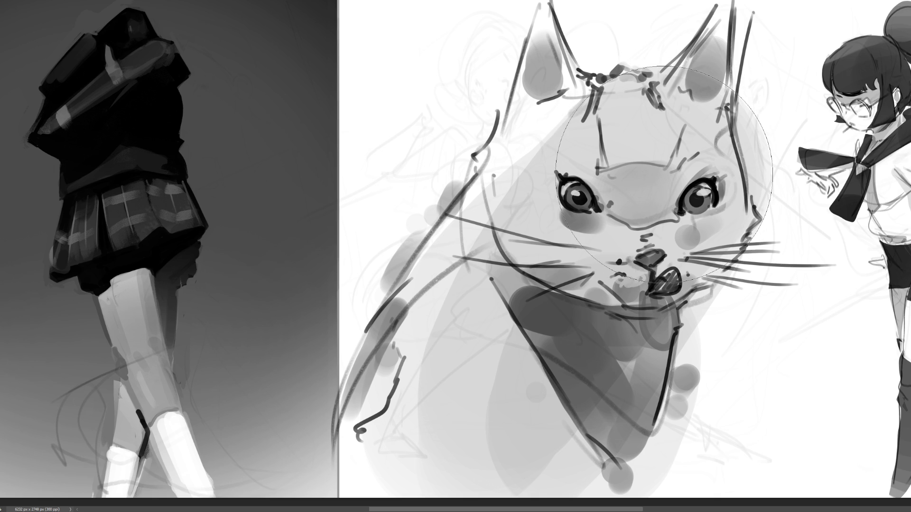
key(b)
drag(536, 9, 496, 151)
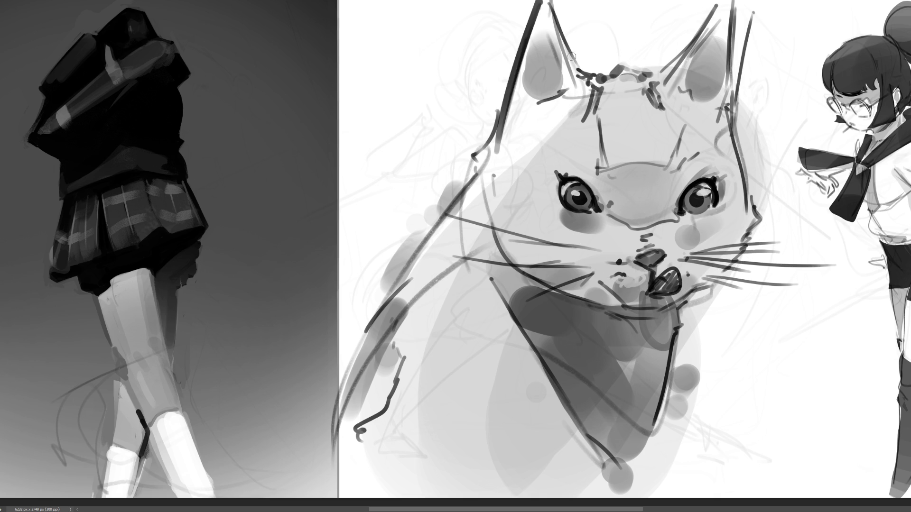
mouse_move(539, 2)
mouse_down()
mouse_move(498, 152)
mouse_move(404, 263)
mouse_move(342, 373)
mouse_up()
mouse_move(366, 331)
mouse_down()
mouse_move(428, 240)
mouse_move(393, 285)
mouse_up()
mouse_move(361, 360)
mouse_down()
mouse_move(498, 118)
mouse_move(498, 149)
mouse_up()
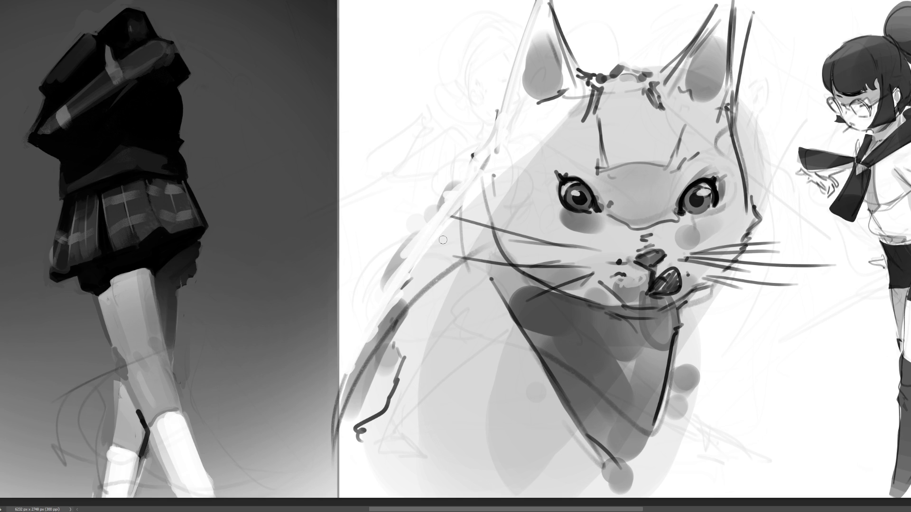
mouse_move(690, 309)
mouse_down()
mouse_move(679, 375)
mouse_move(685, 396)
mouse_move(633, 493)
mouse_move(706, 291)
mouse_move(724, 274)
mouse_move(792, 261)
mouse_move(754, 218)
mouse_move(743, 105)
mouse_move(754, 183)
mouse_up()
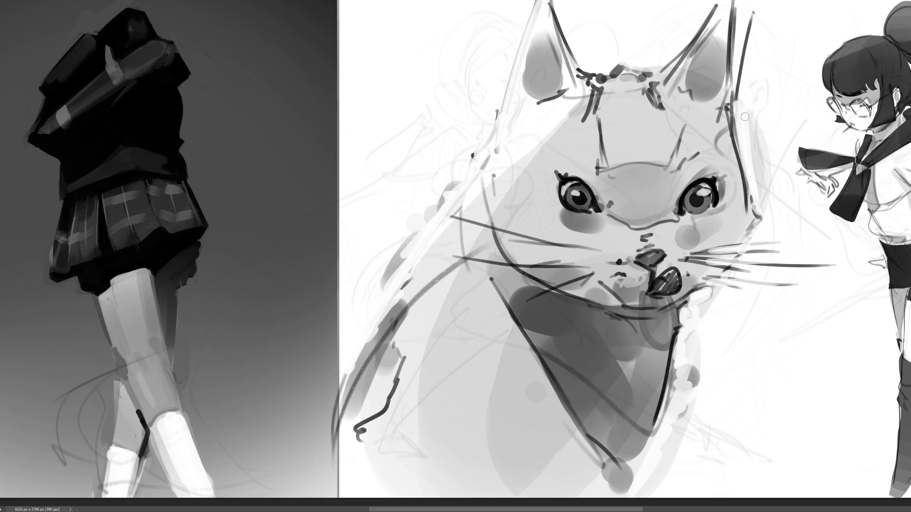
Lighten the right edge of the head and paint over the dark right-ear lines
drag(733, 110, 752, 182)
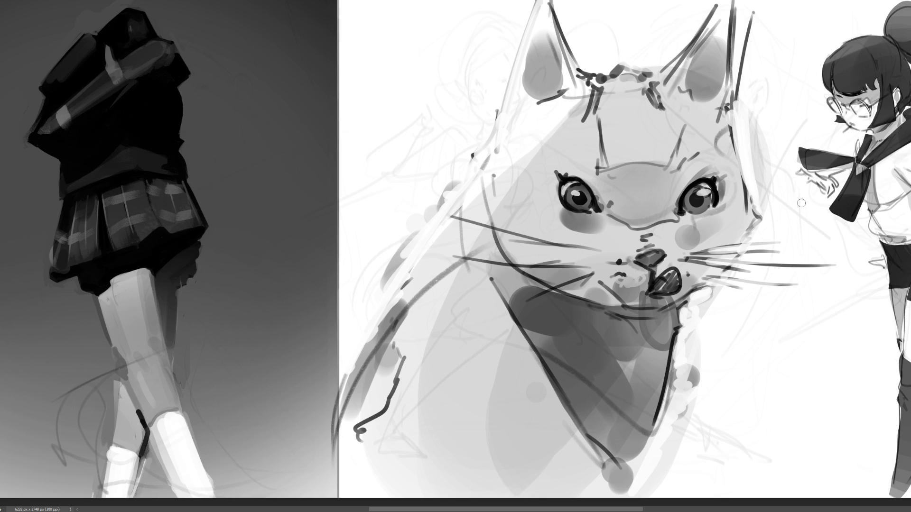
drag(754, 12, 736, 95)
drag(727, 5, 735, 85)
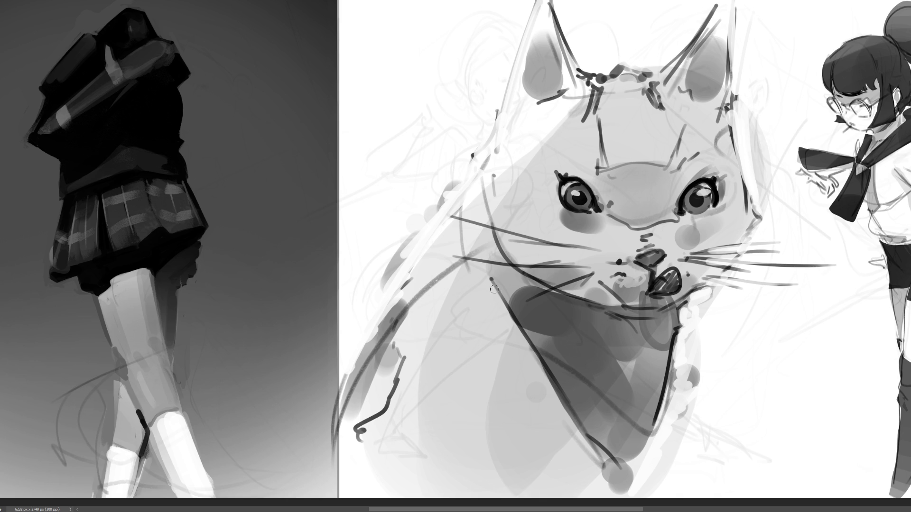
Edge both sides of the bib in white, undo a stray loop, and fill the mouth solid dark
drag(485, 286, 618, 492)
drag(682, 308, 626, 481)
mouse_move(532, 300)
mouse_down()
mouse_move(593, 332)
mouse_move(600, 374)
mouse_move(697, 327)
mouse_up()
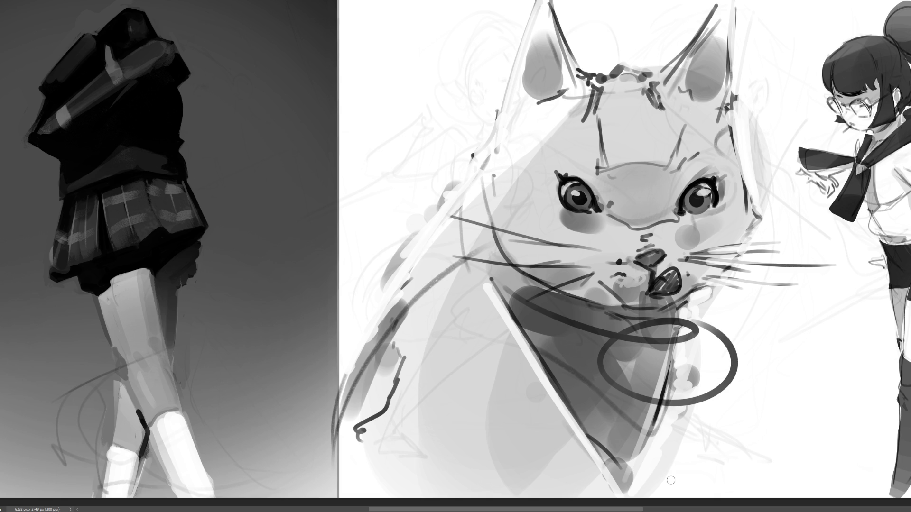
key(ctrl+z)
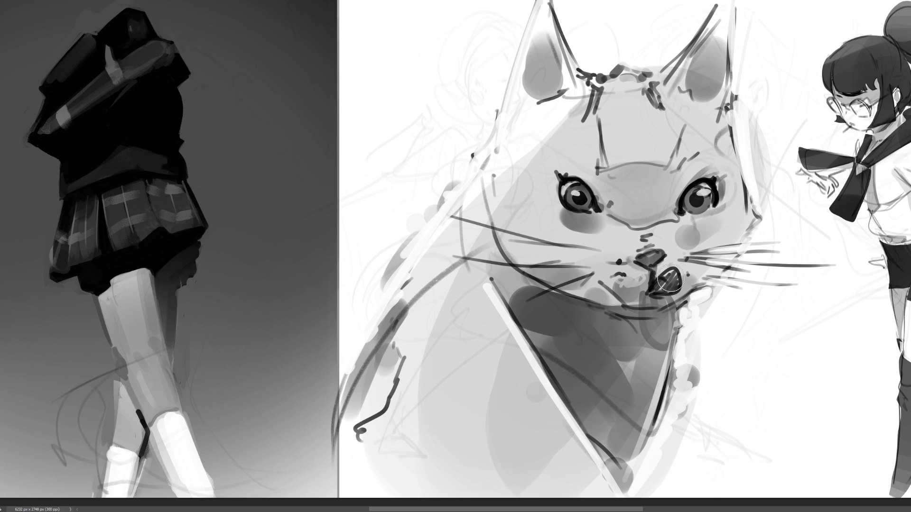
drag(674, 273, 659, 294)
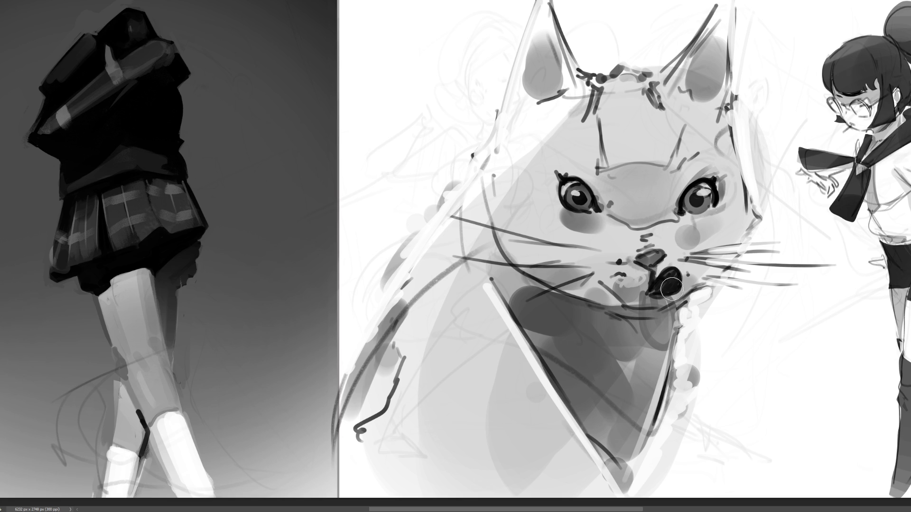
Test white tongue, top-edge and arc highlights in the mouth, undoing each, then keep one along its bottom edge
mouse_move(660, 294)
mouse_down()
mouse_move(679, 276)
mouse_move(673, 294)
mouse_move(683, 308)
mouse_move(659, 298)
mouse_move(679, 295)
mouse_up()
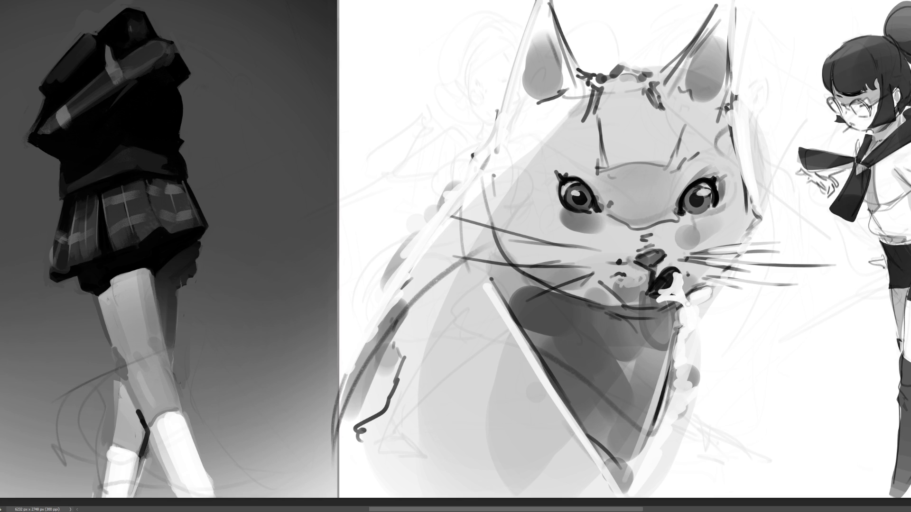
key(ctrl+z)
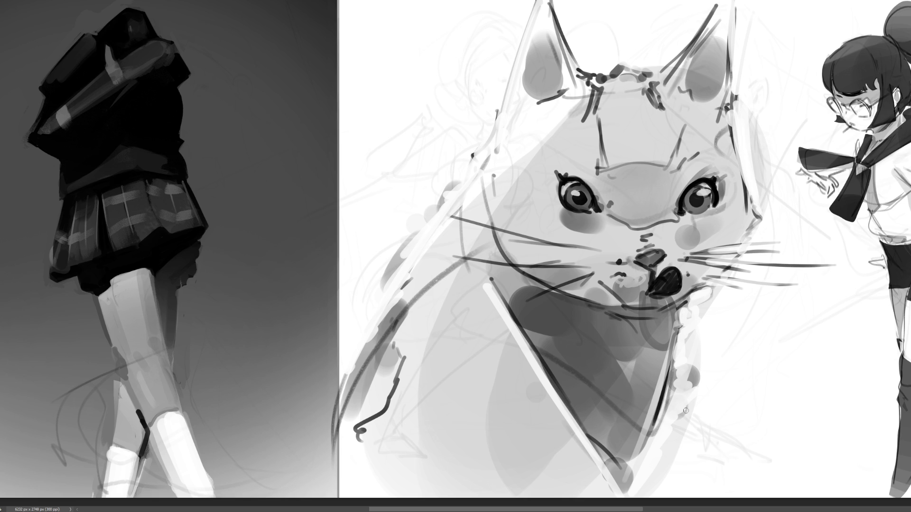
drag(666, 269, 683, 282)
key(ctrl+z)
drag(652, 284, 669, 294)
key(ctrl+z)
mouse_move(682, 293)
mouse_down()
mouse_move(664, 292)
mouse_move(685, 296)
mouse_move(640, 317)
mouse_move(686, 299)
mouse_move(654, 320)
mouse_move(593, 323)
mouse_move(634, 423)
mouse_up()
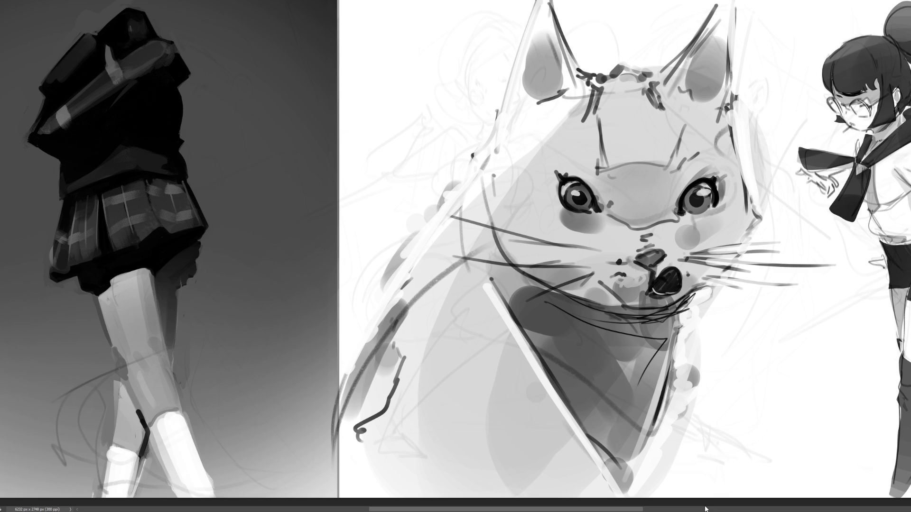
Sketch several trial diagonal and zigzag strokes to the right of the cat
drag(776, 347, 734, 429)
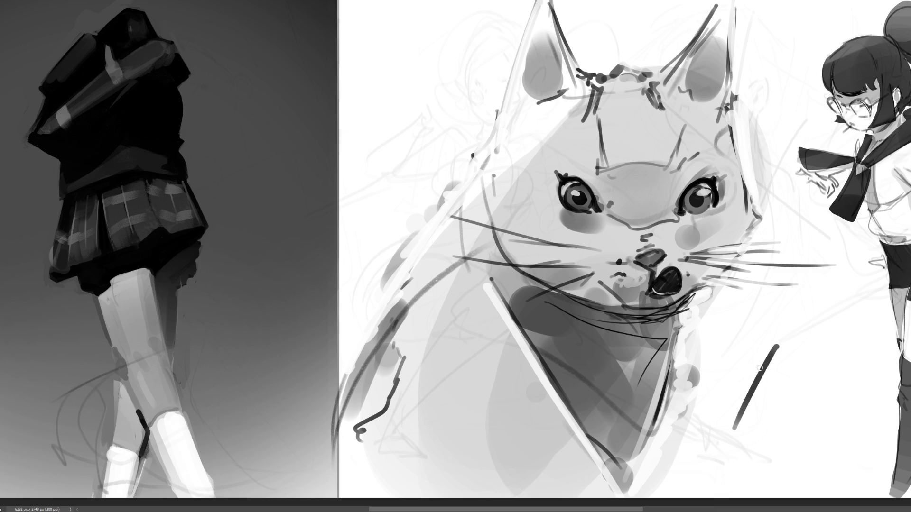
mouse_move(721, 377)
mouse_down()
mouse_move(840, 307)
mouse_move(863, 329)
mouse_up()
drag(860, 326, 882, 356)
drag(766, 377, 716, 463)
mouse_move(810, 354)
mouse_down()
mouse_move(804, 393)
mouse_move(819, 433)
mouse_move(852, 456)
mouse_up()
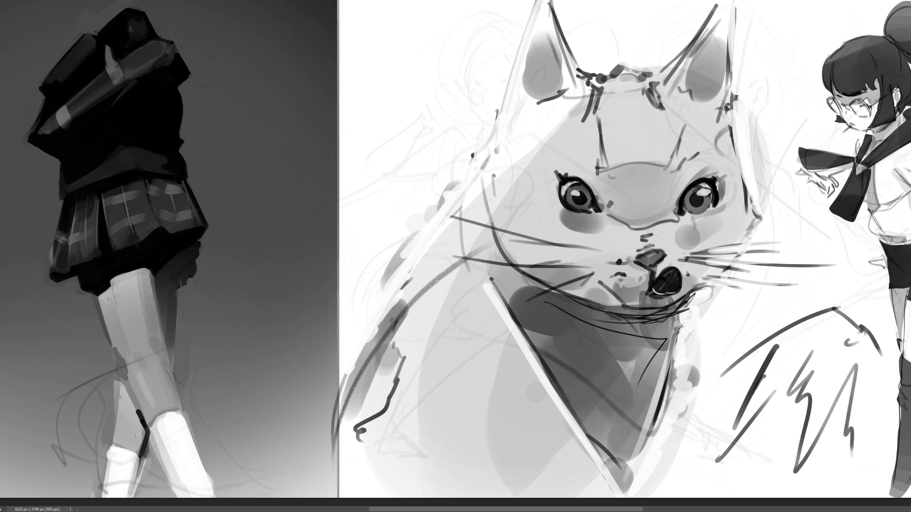
Undo the trial strokes, then lighten the cheek under the right eye and both lower irises
key(ctrl+z)
key(ctrl+z)
key(ctrl+z)
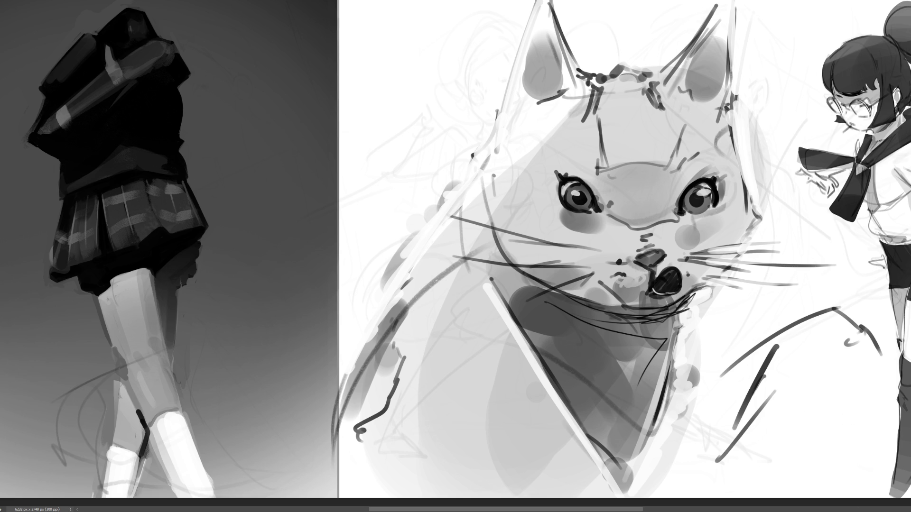
key(ctrl+z)
key(ctrl+z)
key(ctrl+z)
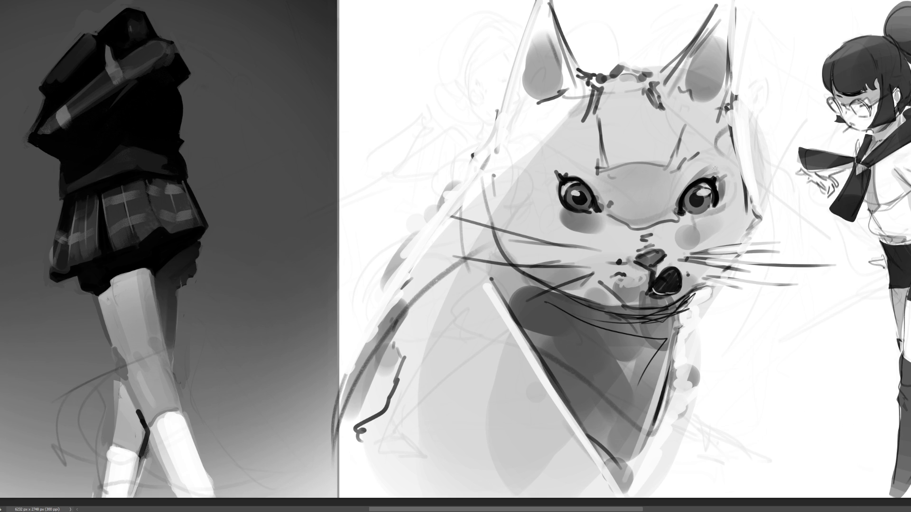
mouse_move(683, 223)
mouse_down()
mouse_move(737, 197)
mouse_move(711, 199)
mouse_up()
mouse_move(575, 210)
mouse_down()
mouse_move(595, 203)
mouse_move(599, 214)
mouse_up()
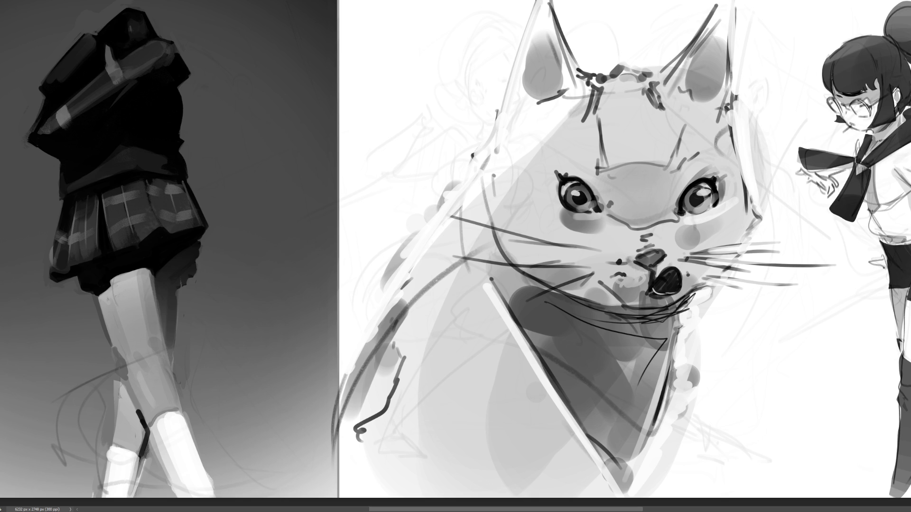
Paint thick black outlines down the cat's chest bib and along its left side from ear to flank
mouse_move(677, 314)
mouse_down()
mouse_move(682, 322)
mouse_move(626, 498)
mouse_up()
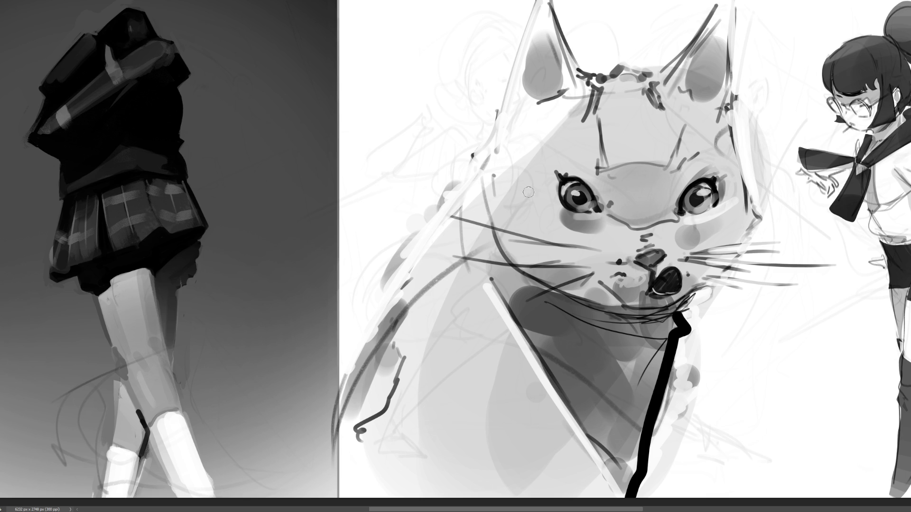
mouse_move(516, 12)
mouse_down()
mouse_move(472, 120)
mouse_move(404, 220)
mouse_move(332, 357)
mouse_up()
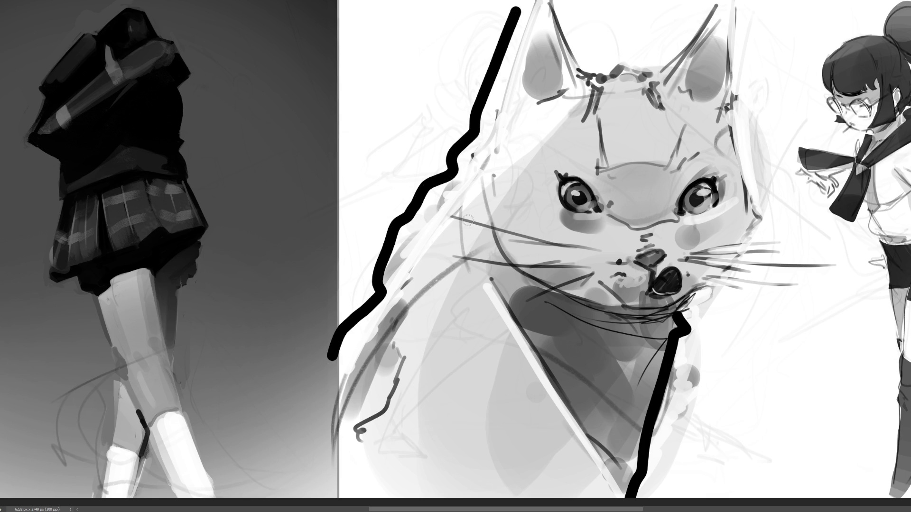
Undo the left-side stroke, erase the leftover sketch, fit the page on screen, and start a figure's head circle
key(ctrl+z)
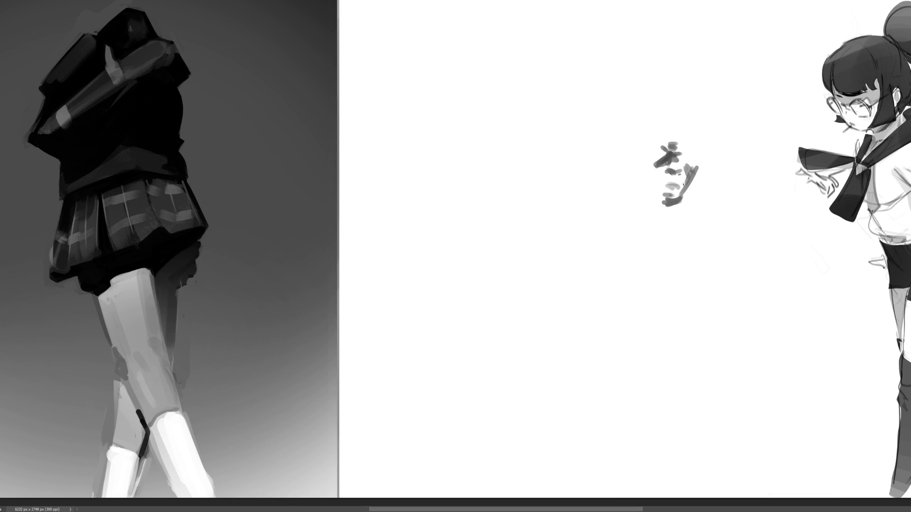
click(667, 148)
drag(675, 167, 677, 214)
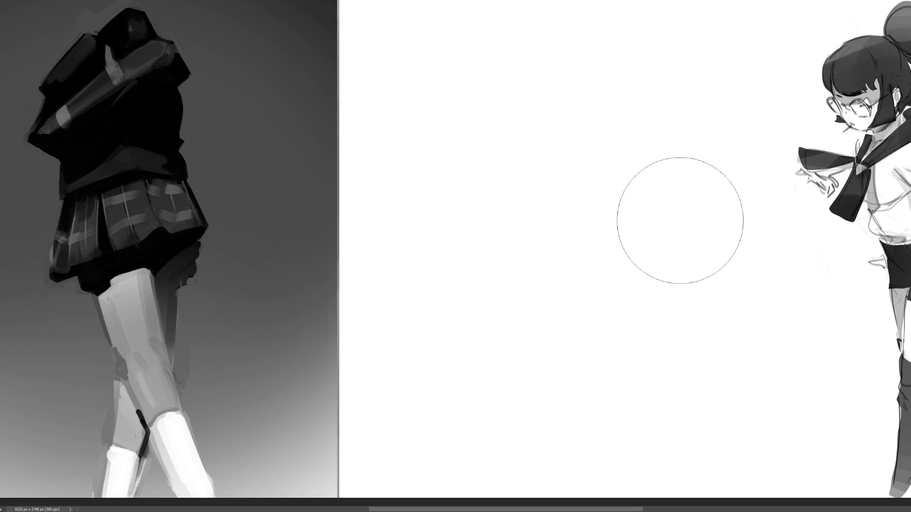
key(ctrl+0)
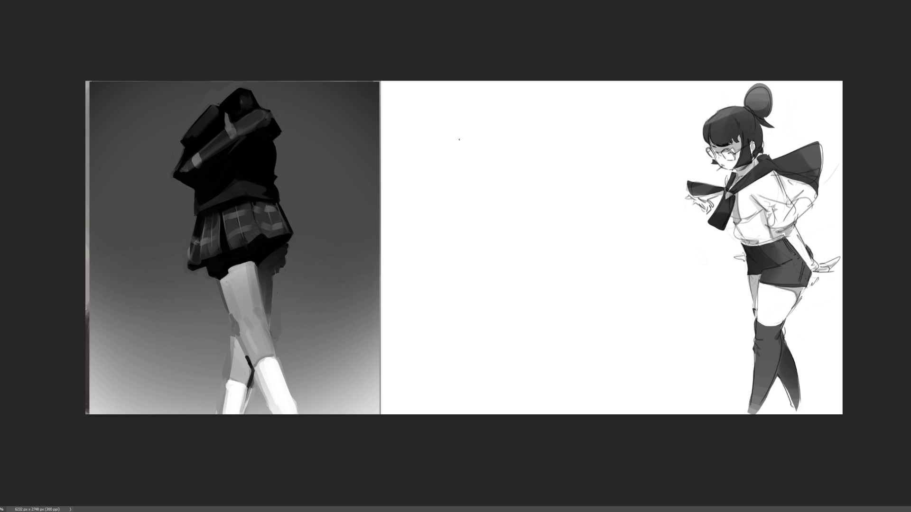
mouse_move(448, 142)
mouse_down()
mouse_move(451, 167)
mouse_move(461, 129)
mouse_move(487, 158)
mouse_move(483, 179)
mouse_move(499, 171)
mouse_move(480, 190)
mouse_move(445, 166)
mouse_move(472, 202)
mouse_move(446, 193)
mouse_move(472, 216)
mouse_up()
Sketch the first figure's shoulders, torso, legs and feet below its head
mouse_move(479, 182)
mouse_down()
mouse_move(491, 209)
mouse_move(471, 216)
mouse_up()
mouse_move(444, 199)
mouse_down()
mouse_move(448, 253)
mouse_move(435, 233)
mouse_move(475, 218)
mouse_move(455, 246)
mouse_move(432, 244)
mouse_up()
drag(488, 201, 479, 259)
drag(432, 231, 430, 270)
mouse_move(481, 238)
mouse_down()
mouse_move(445, 272)
mouse_move(431, 262)
mouse_move(435, 284)
mouse_up()
mouse_move(457, 271)
mouse_down()
mouse_move(446, 291)
mouse_move(431, 292)
mouse_move(437, 332)
mouse_up()
drag(447, 289, 437, 334)
mouse_move(474, 268)
mouse_down()
mouse_move(448, 322)
mouse_move(425, 324)
mouse_up()
drag(425, 327, 433, 323)
Draw a second head oval to the right with chin, neck and shoulder lines
mouse_move(576, 159)
mouse_down()
mouse_move(579, 142)
mouse_move(625, 147)
mouse_move(609, 181)
mouse_up()
drag(631, 147, 615, 176)
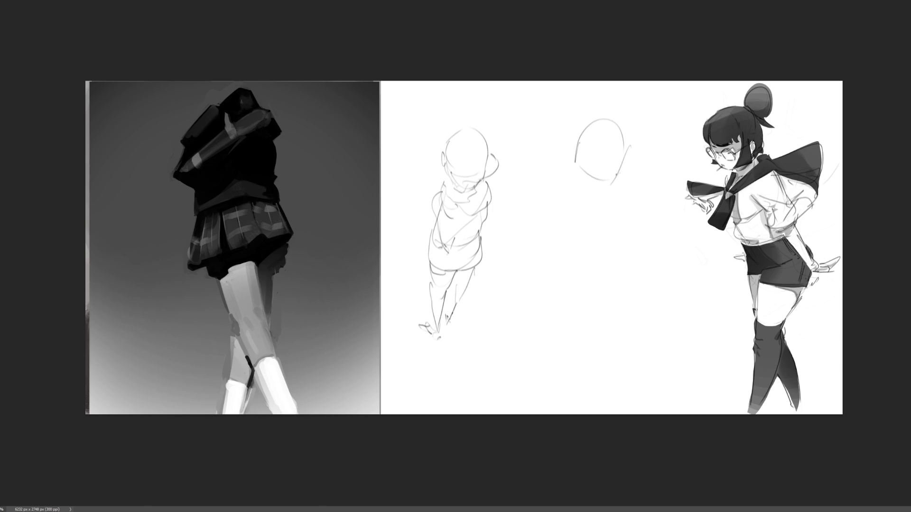
mouse_move(629, 135)
mouse_down()
mouse_move(615, 181)
mouse_move(620, 153)
mouse_move(622, 165)
mouse_up()
drag(617, 134, 600, 165)
mouse_move(591, 121)
mouse_down()
mouse_move(575, 142)
mouse_move(604, 194)
mouse_move(588, 191)
mouse_up()
drag(588, 190, 617, 193)
drag(617, 190, 631, 219)
drag(583, 187, 584, 209)
mouse_move(584, 208)
mouse_down()
mouse_move(609, 221)
mouse_move(637, 208)
mouse_up()
mouse_move(635, 203)
mouse_down()
mouse_move(657, 210)
mouse_move(641, 223)
mouse_move(659, 208)
mouse_move(645, 207)
mouse_move(640, 227)
mouse_up()
Sketch the second figure's arm, chest, hips and legs down to the page bottom
drag(583, 199, 636, 253)
mouse_move(611, 240)
mouse_down()
mouse_move(655, 235)
mouse_move(628, 271)
mouse_move(664, 265)
mouse_move(631, 281)
mouse_move(599, 280)
mouse_up()
mouse_move(616, 298)
mouse_down()
mouse_move(671, 274)
mouse_move(635, 311)
mouse_up()
drag(599, 271, 664, 287)
mouse_move(671, 279)
mouse_down()
mouse_move(664, 300)
mouse_move(674, 295)
mouse_up()
drag(676, 297, 669, 363)
drag(633, 309, 664, 394)
drag(674, 363, 667, 414)
drag(646, 371, 649, 414)
drag(605, 287, 646, 412)
drag(651, 410, 689, 399)
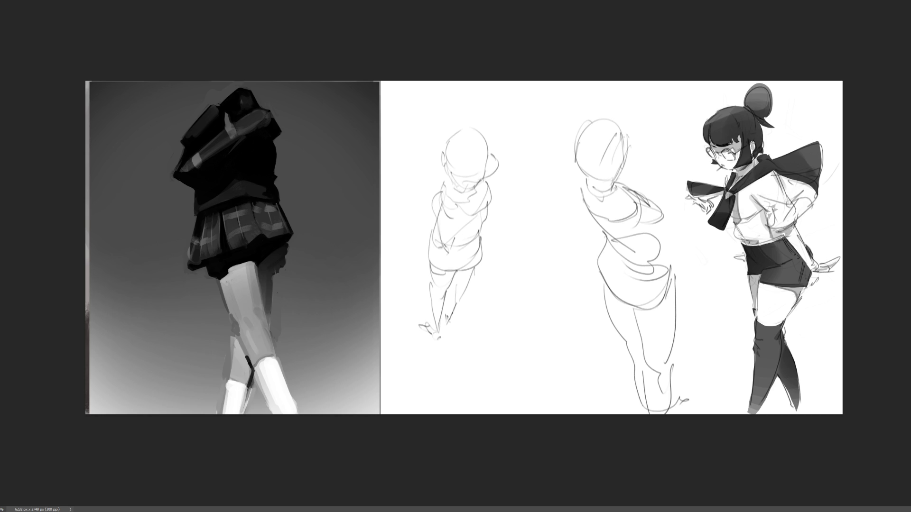
Draw and close the outline of a third head oval between the figures
mouse_move(522, 293)
mouse_down()
mouse_move(527, 328)
mouse_move(558, 279)
mouse_move(566, 306)
mouse_move(565, 328)
mouse_move(546, 338)
mouse_move(557, 341)
mouse_move(533, 341)
mouse_up()
drag(563, 277, 580, 327)
drag(570, 337, 559, 343)
mouse_move(518, 298)
mouse_down()
mouse_move(522, 342)
mouse_move(563, 361)
mouse_move(539, 373)
mouse_up()
Sketch a hooded shape with looping strokes and a base line around the third head
drag(522, 329, 508, 363)
drag(587, 322, 602, 363)
drag(507, 343, 500, 369)
mouse_move(513, 361)
mouse_down()
mouse_move(552, 384)
mouse_move(588, 370)
mouse_move(578, 393)
mouse_up()
drag(612, 352, 599, 397)
mouse_move(515, 379)
mouse_down()
mouse_move(510, 391)
mouse_move(603, 394)
mouse_up()
mouse_move(610, 393)
mouse_down()
mouse_move(537, 404)
mouse_move(588, 394)
mouse_up()
mouse_move(579, 394)
mouse_down()
mouse_move(595, 411)
mouse_move(548, 415)
mouse_up()
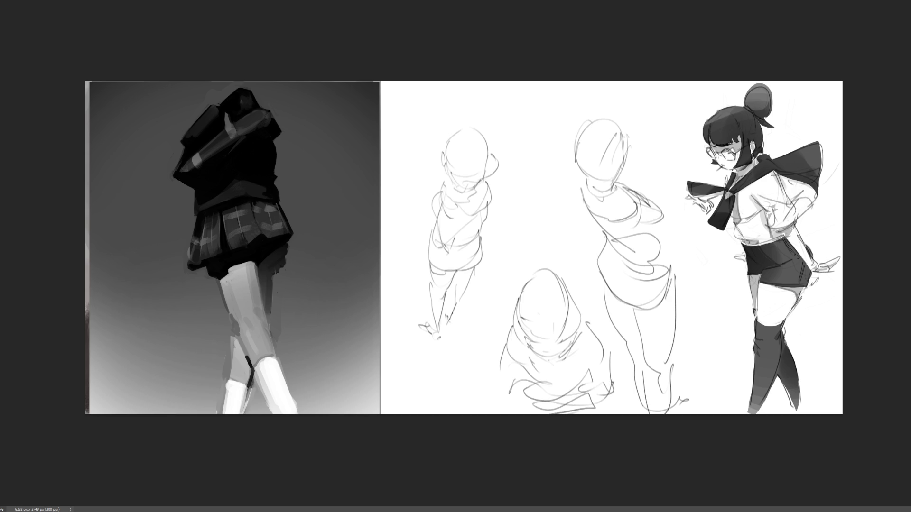
key(ctrl+plus)
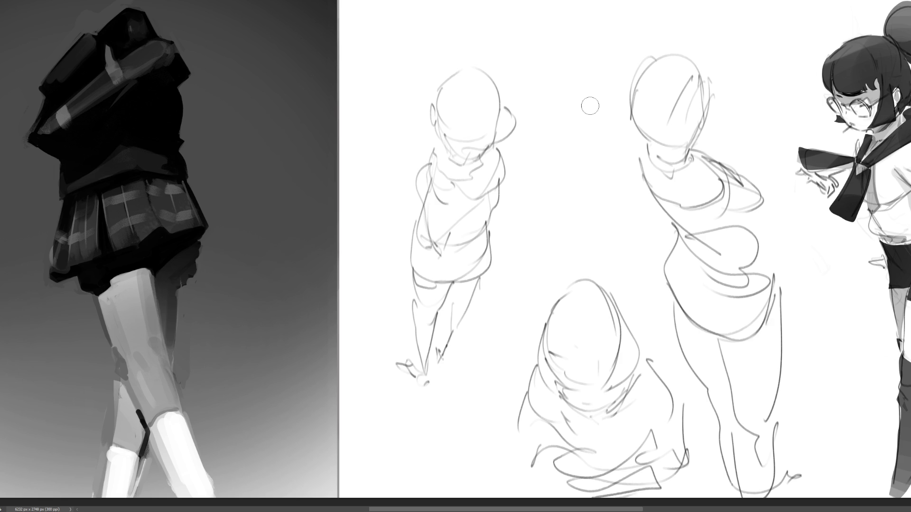
Enlarge the Eraser and sweep it over the figure sketches to fade them, then begin the first cat's head
drag(696, 160, 830, 159)
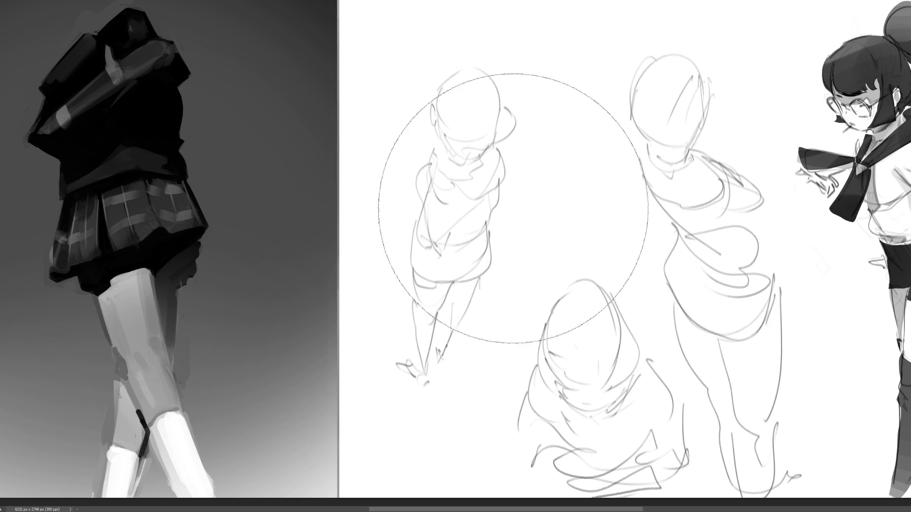
mouse_move(633, 424)
mouse_down()
mouse_move(610, 360)
mouse_move(737, 313)
mouse_move(519, 224)
mouse_move(767, 207)
mouse_move(522, 209)
mouse_move(431, 325)
mouse_move(596, 164)
mouse_move(695, 366)
mouse_move(391, 315)
mouse_move(657, 332)
mouse_move(707, 206)
mouse_move(428, 378)
mouse_up()
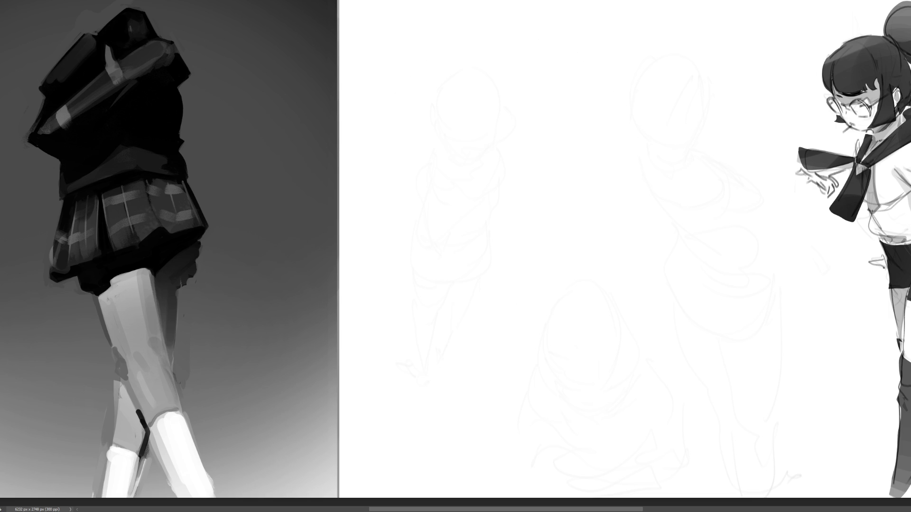
mouse_move(417, 114)
mouse_down()
mouse_move(450, 48)
mouse_move(494, 72)
mouse_up()
Rough in the first cat's head, ears, jaw and cheek contours
drag(425, 125, 430, 130)
drag(424, 67, 439, 77)
drag(426, 28, 438, 77)
mouse_move(432, 55)
mouse_down()
mouse_move(504, 27)
mouse_move(504, 55)
mouse_up()
drag(510, 56, 502, 82)
drag(430, 131, 481, 134)
mouse_move(481, 128)
mouse_down()
mouse_move(502, 91)
mouse_move(470, 149)
mouse_up()
drag(416, 127, 446, 154)
drag(427, 67, 446, 154)
drag(500, 111, 445, 168)
drag(516, 74, 511, 145)
mouse_move(485, 156)
mouse_down()
mouse_move(445, 172)
mouse_move(513, 146)
mouse_up()
drag(436, 172, 487, 174)
drag(436, 173, 434, 190)
Sketch the first cat's rounded body, side contours and a curling tail at upper left
mouse_move(426, 115)
mouse_down()
mouse_move(418, 230)
mouse_move(439, 253)
mouse_up()
drag(431, 224, 521, 199)
mouse_move(539, 108)
mouse_down()
mouse_move(550, 222)
mouse_move(513, 238)
mouse_up()
drag(508, 244, 490, 246)
mouse_move(457, 235)
mouse_down()
mouse_move(442, 242)
mouse_move(539, 256)
mouse_move(518, 241)
mouse_up()
drag(485, 264, 538, 249)
mouse_move(415, 105)
mouse_down()
mouse_move(371, 147)
mouse_move(396, 230)
mouse_up()
drag(376, 235, 404, 246)
mouse_move(536, 99)
mouse_down()
mouse_move(560, 123)
mouse_move(545, 227)
mouse_up()
mouse_move(541, 233)
mouse_down()
mouse_move(567, 237)
mouse_move(515, 236)
mouse_up()
drag(350, 148, 379, 90)
mouse_move(353, 43)
mouse_down()
mouse_move(386, 87)
mouse_move(360, 162)
mouse_up()
drag(652, 140, 644, 153)
drag(651, 119, 742, 112)
Sketch a second cat's head, ears, jaw, neck and shoulders at upper right
drag(668, 87, 743, 114)
drag(752, 71, 746, 114)
drag(694, 47, 729, 10)
mouse_move(702, 53)
mouse_down()
mouse_move(728, 57)
mouse_move(794, 33)
mouse_up()
drag(749, 53, 785, 30)
mouse_move(681, 62)
mouse_down()
mouse_move(729, 61)
mouse_move(638, 88)
mouse_move(748, 112)
mouse_up()
mouse_move(724, 134)
mouse_down()
mouse_move(747, 119)
mouse_move(736, 135)
mouse_up()
drag(755, 132, 748, 147)
mouse_move(747, 142)
mouse_down()
mouse_move(709, 171)
mouse_move(656, 179)
mouse_up()
mouse_move(627, 66)
mouse_down()
mouse_move(655, 162)
mouse_move(747, 160)
mouse_move(762, 147)
mouse_up()
drag(750, 139, 748, 166)
mouse_move(747, 167)
mouse_down()
mouse_move(723, 242)
mouse_move(734, 156)
mouse_move(643, 214)
mouse_up()
drag(623, 159, 642, 212)
mouse_move(636, 164)
mouse_down()
mouse_move(719, 192)
mouse_move(616, 175)
mouse_up()
mouse_move(609, 98)
mouse_down()
mouse_move(605, 115)
mouse_move(666, 320)
mouse_up()
Add the second cat's long legs, ground lines and a curling tail to the right
drag(657, 210, 660, 289)
drag(619, 247, 691, 346)
mouse_move(675, 338)
mouse_down()
mouse_move(688, 345)
mouse_move(707, 255)
mouse_up()
mouse_move(708, 248)
mouse_down()
mouse_move(681, 283)
mouse_move(783, 299)
mouse_move(740, 343)
mouse_move(696, 348)
mouse_up()
drag(589, 115, 575, 212)
mouse_move(575, 226)
mouse_down()
mouse_move(579, 326)
mouse_move(651, 337)
mouse_up()
mouse_move(581, 349)
mouse_down()
mouse_move(685, 344)
mouse_move(800, 299)
mouse_move(820, 303)
mouse_up()
mouse_move(765, 330)
mouse_down()
mouse_move(773, 331)
mouse_move(778, 244)
mouse_move(808, 216)
mouse_up()
mouse_move(823, 219)
mouse_down()
mouse_move(789, 244)
mouse_move(830, 334)
mouse_move(791, 337)
mouse_up()
mouse_move(805, 218)
mouse_down()
mouse_move(821, 214)
mouse_move(808, 246)
mouse_move(836, 330)
mouse_move(779, 329)
mouse_up()
drag(722, 334, 710, 339)
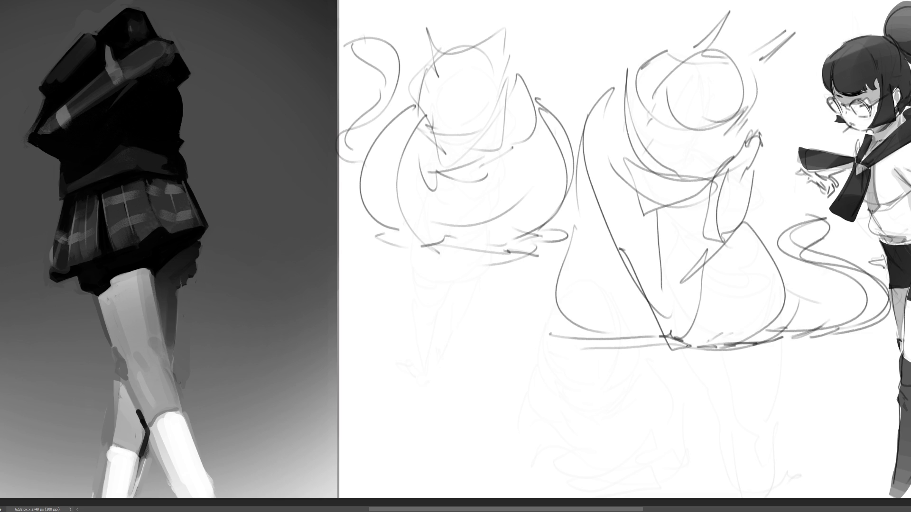
Draw a lying cat's head and base outline at lower left
drag(406, 369, 428, 429)
mouse_move(403, 380)
mouse_down()
mouse_move(501, 378)
mouse_move(486, 444)
mouse_move(392, 349)
mouse_move(429, 407)
mouse_up()
mouse_move(460, 345)
mouse_down()
mouse_move(436, 442)
mouse_move(500, 363)
mouse_up()
drag(423, 429, 505, 395)
mouse_move(437, 357)
mouse_down()
mouse_move(546, 418)
mouse_move(437, 448)
mouse_up()
mouse_move(418, 398)
mouse_down()
mouse_move(474, 470)
mouse_move(526, 474)
mouse_up()
Sketch the lying cat's back, body lines and long tail across the lower right
drag(432, 453, 569, 474)
mouse_move(511, 339)
mouse_down()
mouse_move(614, 392)
mouse_move(606, 464)
mouse_up()
mouse_move(633, 387)
mouse_down()
mouse_move(663, 391)
mouse_move(669, 428)
mouse_up()
mouse_move(636, 458)
mouse_down()
mouse_move(572, 484)
mouse_move(693, 445)
mouse_up()
drag(683, 403, 573, 483)
drag(643, 467, 586, 486)
mouse_move(586, 467)
mouse_down()
mouse_move(400, 458)
mouse_move(510, 474)
mouse_move(707, 424)
mouse_move(712, 414)
mouse_up()
mouse_move(653, 446)
mouse_down()
mouse_move(882, 439)
mouse_move(806, 468)
mouse_move(699, 456)
mouse_move(669, 370)
mouse_move(474, 334)
mouse_move(651, 387)
mouse_up()
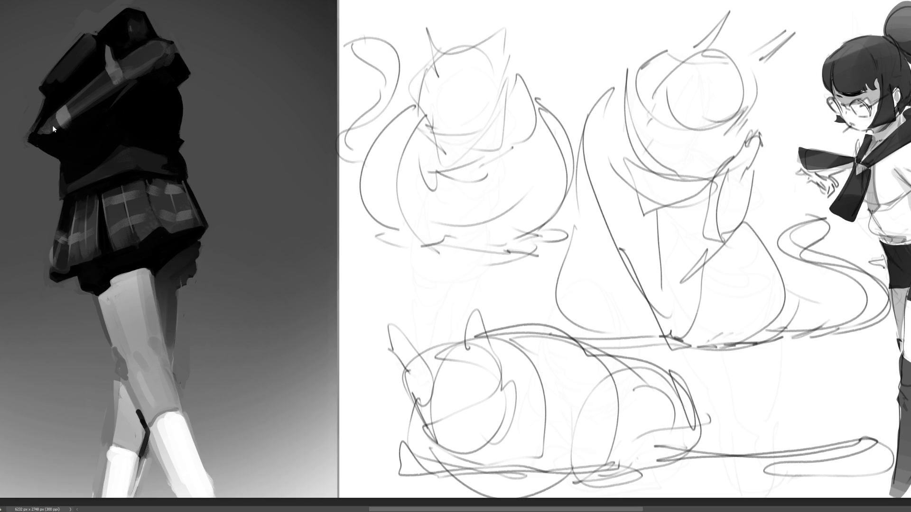
key(h)
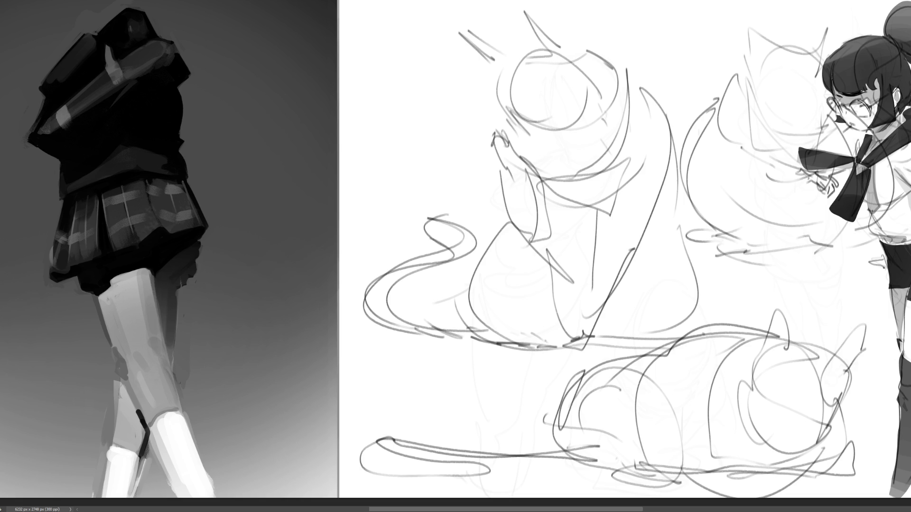
Scale the cat sketches slightly smaller and shift them up and left, then return to the Brush
key(ctrl+t)
drag(638, 16, 637, 30)
mouse_move(650, 78)
mouse_down()
mouse_move(593, 67)
mouse_move(583, 46)
mouse_move(579, 71)
mouse_up()
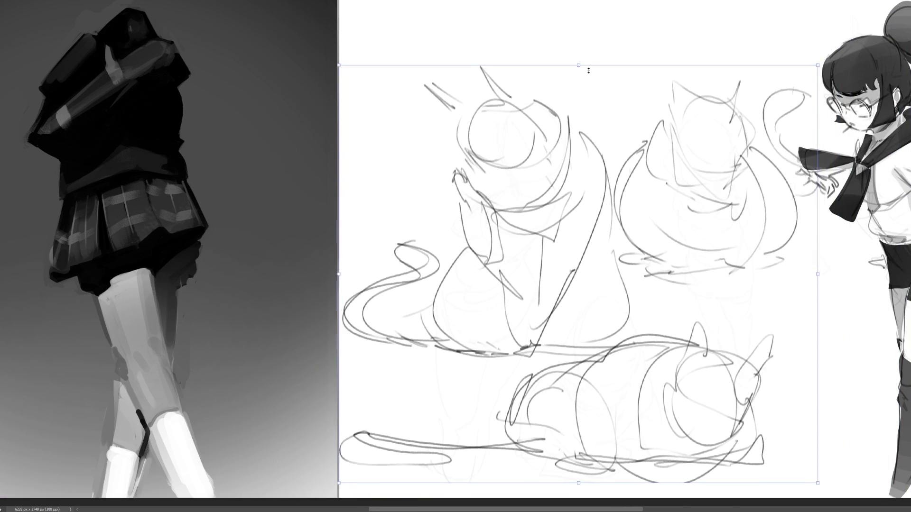
drag(559, 152, 546, 87)
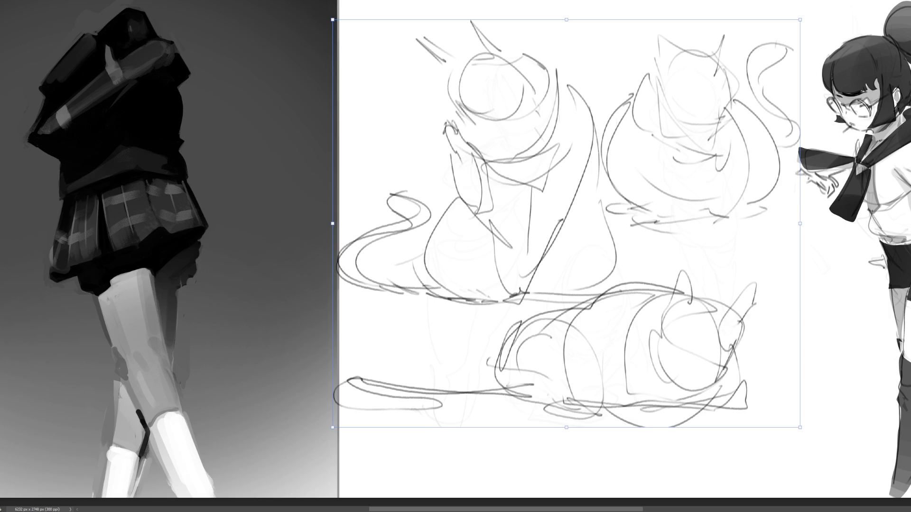
key(Return)
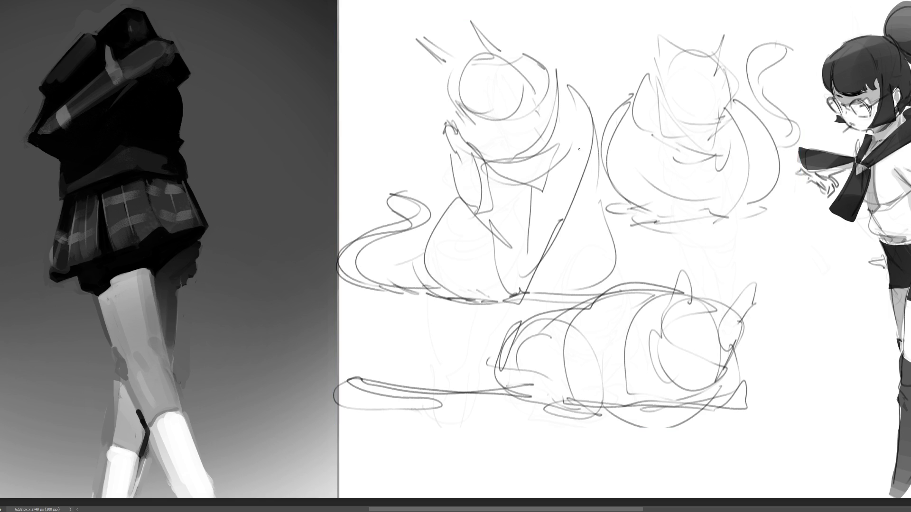
key(e)
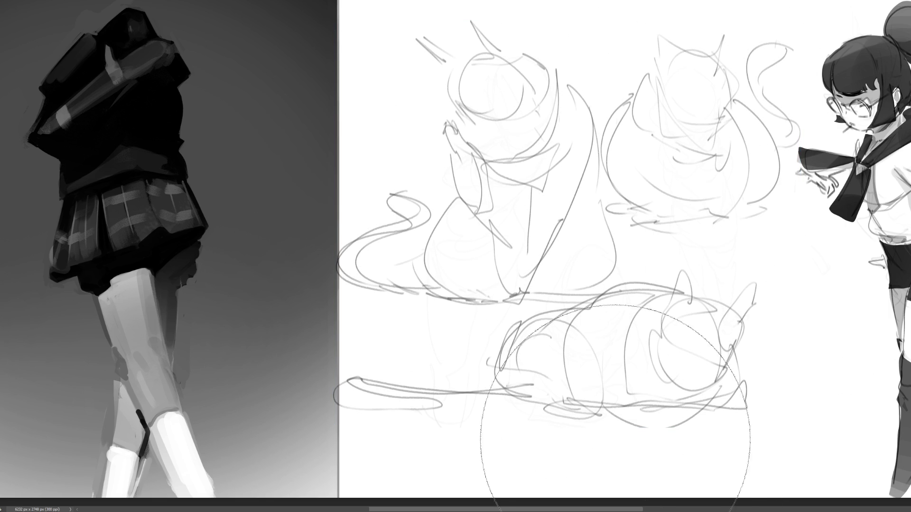
key(b)
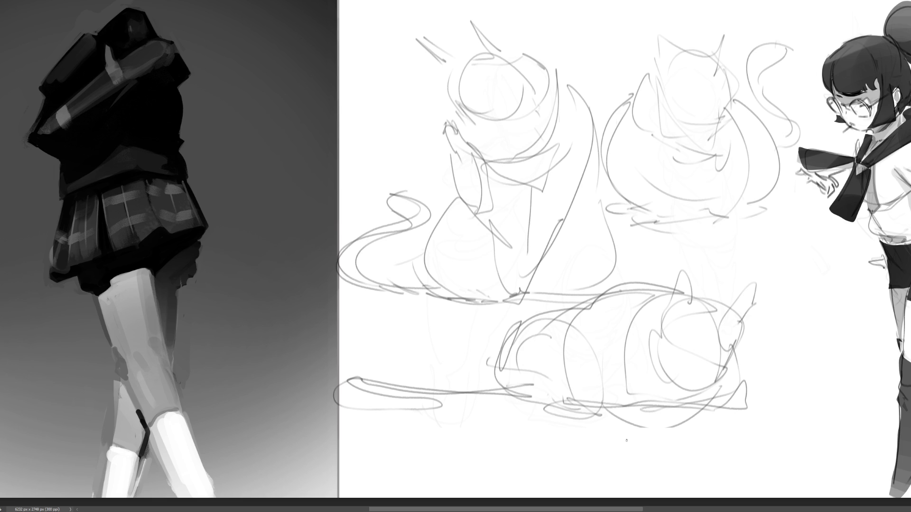
Draw the upper-right cat's eyes, small mouth and nose, redoing the stroke beside the mouth
drag(670, 85, 708, 96)
mouse_move(691, 110)
mouse_down()
mouse_move(687, 117)
mouse_move(697, 117)
mouse_up()
drag(686, 103, 695, 102)
key(ctrl+z)
drag(710, 105, 694, 123)
Outline the cat's ears, top of head and left and right sides
mouse_move(650, 23)
mouse_down()
mouse_move(660, 49)
mouse_move(649, 22)
mouse_move(674, 45)
mouse_move(740, 22)
mouse_move(743, 47)
mouse_up()
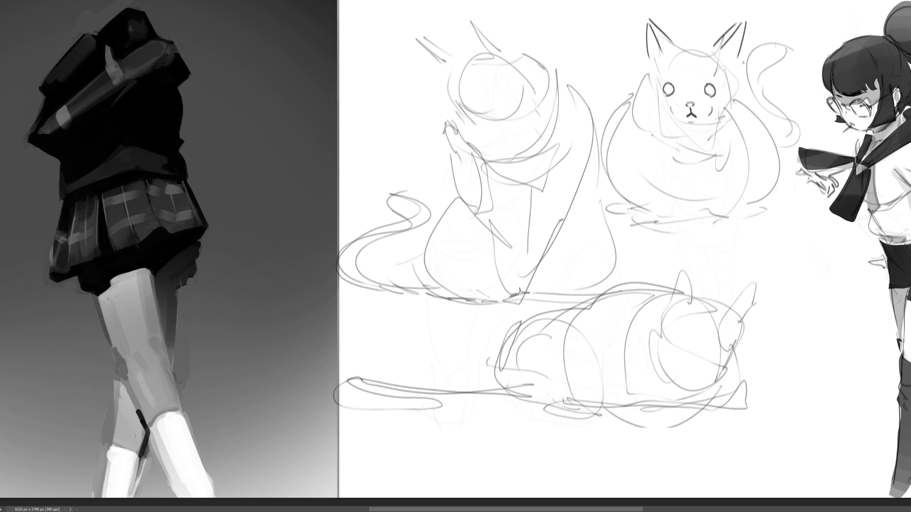
drag(738, 61, 744, 98)
drag(678, 44, 702, 43)
drag(646, 62, 633, 118)
drag(739, 72, 747, 116)
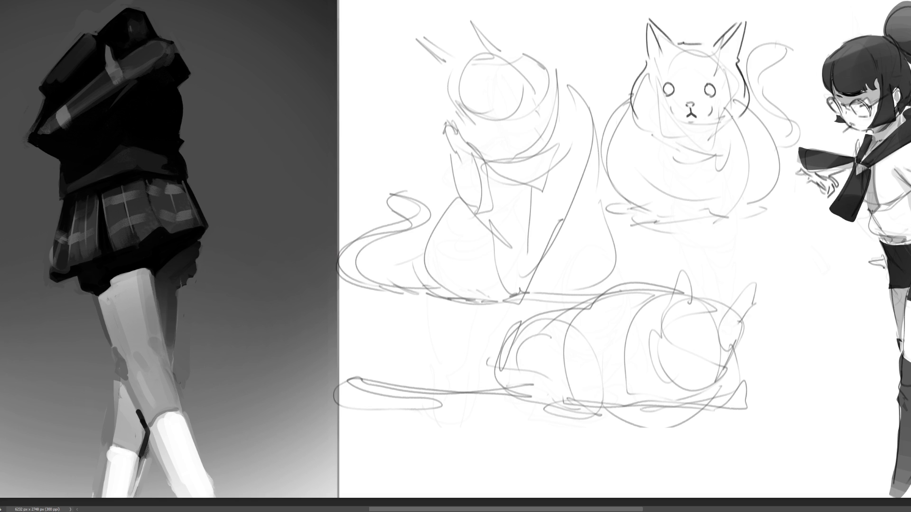
key(ctrl+z)
mouse_move(743, 71)
mouse_down()
mouse_move(751, 119)
mouse_move(733, 131)
mouse_up()
Add short fur marks on the cat's sides and body, plus inner right ear lines
drag(640, 123, 649, 136)
drag(720, 141, 726, 138)
drag(648, 143, 678, 164)
drag(730, 152, 735, 159)
drag(653, 172, 658, 181)
drag(723, 184, 723, 192)
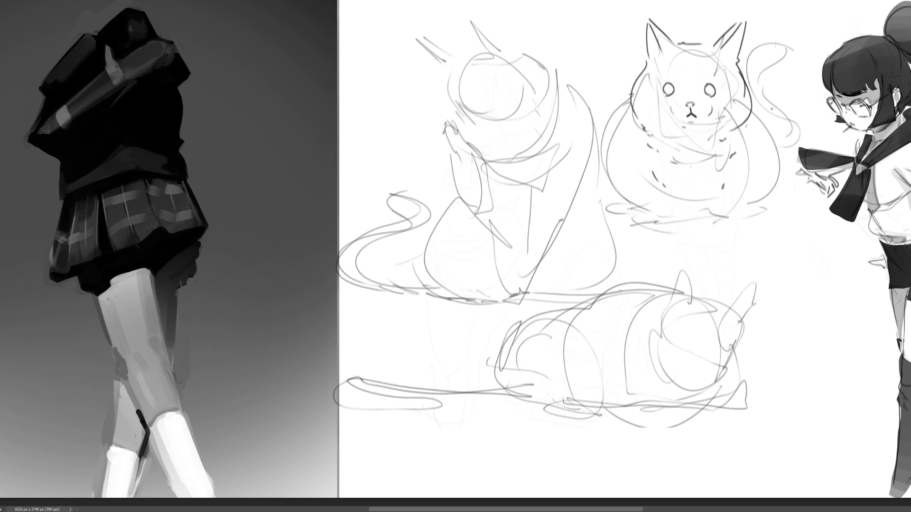
drag(661, 58, 672, 77)
drag(716, 52, 711, 73)
Draw whiskers on both sides of the cat's face with a cheek mark on each side
drag(674, 105, 606, 91)
mouse_move(673, 106)
mouse_down()
mouse_move(587, 111)
mouse_move(608, 110)
mouse_move(599, 135)
mouse_up()
mouse_move(714, 104)
mouse_down()
mouse_move(809, 108)
mouse_move(758, 111)
mouse_move(813, 116)
mouse_move(790, 124)
mouse_up()
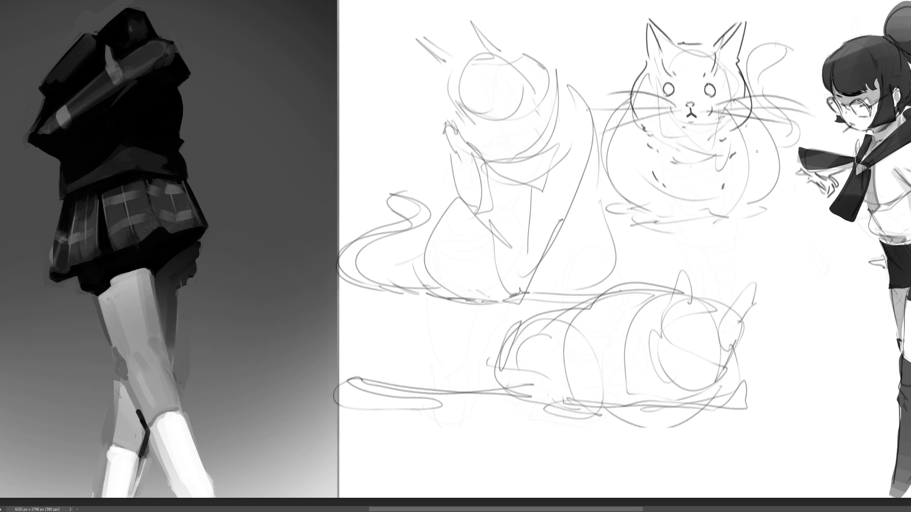
drag(627, 109, 620, 116)
drag(758, 105, 753, 114)
Darken the left body contour, draw the front paws and add the right side contour
mouse_move(620, 126)
mouse_down()
mouse_move(617, 144)
mouse_move(651, 214)
mouse_up()
mouse_move(637, 214)
mouse_down()
mouse_move(643, 226)
mouse_move(671, 226)
mouse_move(659, 221)
mouse_move(684, 204)
mouse_move(731, 219)
mouse_move(740, 210)
mouse_move(733, 204)
mouse_move(749, 203)
mouse_up()
mouse_move(752, 119)
mouse_down()
mouse_move(755, 192)
mouse_move(743, 205)
mouse_up()
Ink bold dark outlines along the round cat's sides and left base line, discarding a trial tail stroke
key(ctrl+z)
mouse_move(761, 117)
mouse_down()
mouse_move(764, 156)
mouse_move(731, 217)
mouse_move(746, 216)
mouse_up()
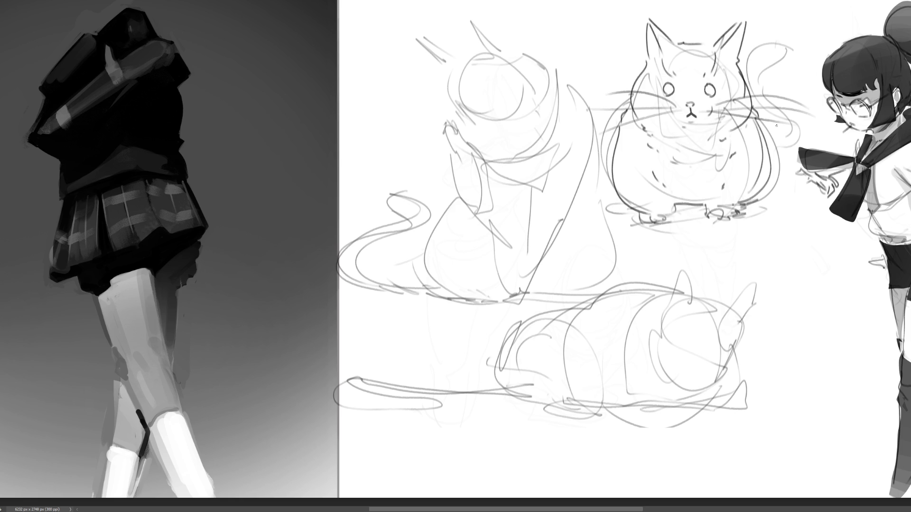
mouse_move(756, 106)
mouse_down()
mouse_move(777, 213)
mouse_move(761, 213)
mouse_move(782, 213)
mouse_move(762, 214)
mouse_up()
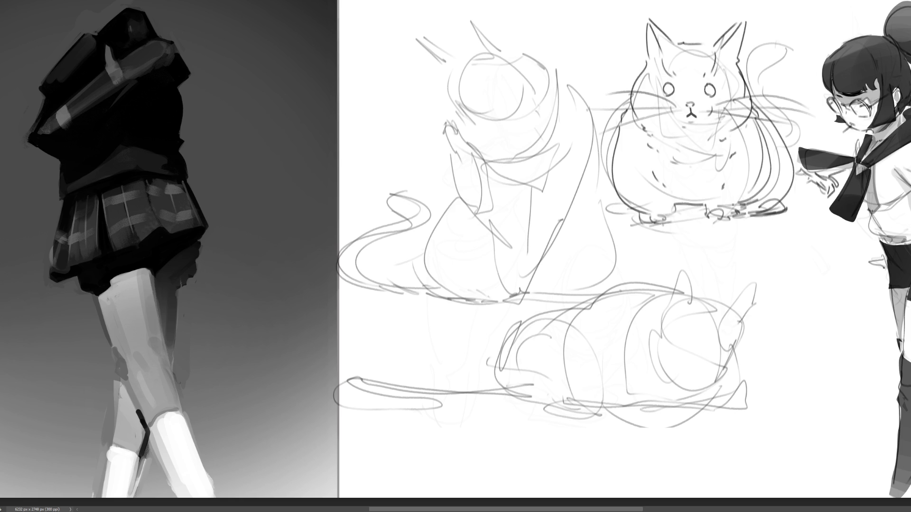
drag(617, 207, 633, 213)
mouse_move(633, 82)
mouse_down()
mouse_move(600, 202)
mouse_move(603, 153)
mouse_move(598, 180)
mouse_up()
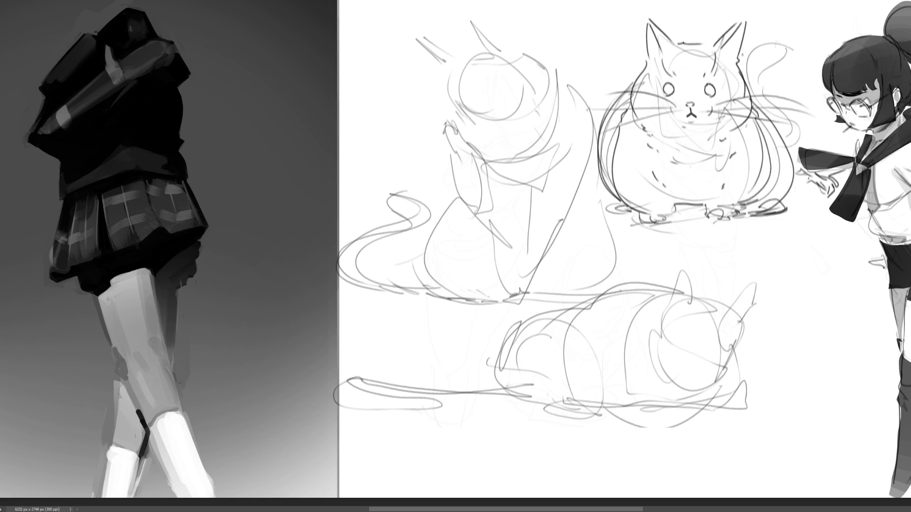
mouse_move(760, 100)
mouse_down()
mouse_move(789, 80)
mouse_move(707, 14)
mouse_move(661, 9)
mouse_move(795, 21)
mouse_move(783, 101)
mouse_move(739, 44)
mouse_move(706, 33)
mouse_move(673, 1)
mouse_move(708, 27)
mouse_move(808, 22)
mouse_move(790, 91)
mouse_move(762, 101)
mouse_move(745, 95)
mouse_move(758, 136)
mouse_up()
key(ctrl+z)
key(ctrl+z)
key(ctrl+z)
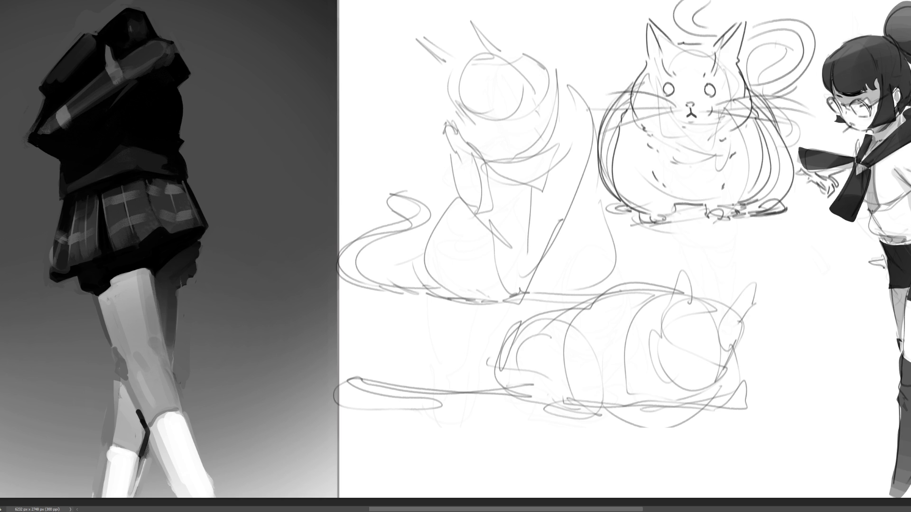
Define the front feet and hatch a dark shadow along the round cat's base
mouse_move(643, 211)
mouse_down()
mouse_move(666, 209)
mouse_move(673, 221)
mouse_move(649, 220)
mouse_up()
mouse_move(679, 219)
mouse_down()
mouse_move(709, 214)
mouse_move(644, 216)
mouse_move(764, 214)
mouse_move(756, 205)
mouse_move(778, 217)
mouse_move(725, 220)
mouse_move(790, 198)
mouse_move(756, 212)
mouse_up()
drag(766, 213, 787, 193)
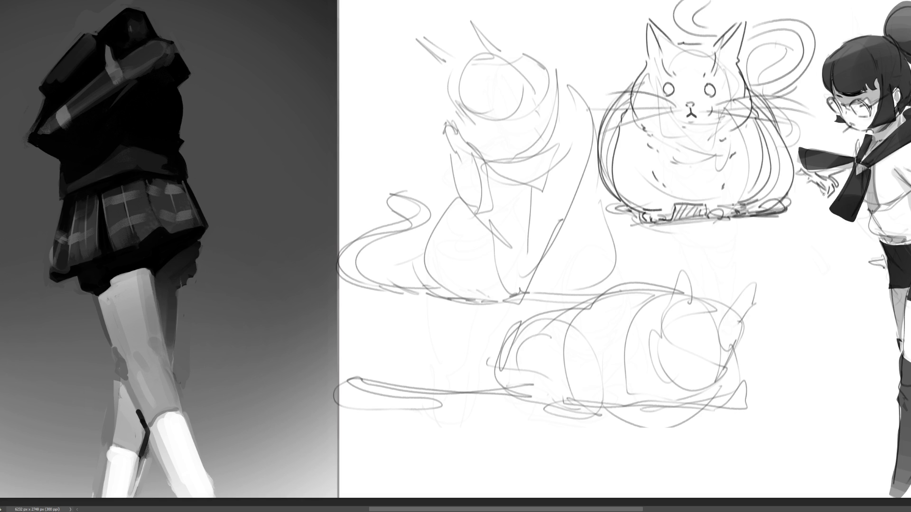
mouse_move(626, 214)
mouse_down()
mouse_move(638, 208)
mouse_move(647, 225)
mouse_move(686, 222)
mouse_up()
mouse_move(681, 221)
mouse_down()
mouse_move(695, 214)
mouse_move(682, 220)
mouse_up()
mouse_move(664, 230)
mouse_down()
mouse_move(697, 216)
mouse_move(787, 208)
mouse_move(670, 219)
mouse_up()
drag(670, 227, 770, 211)
drag(714, 231, 780, 210)
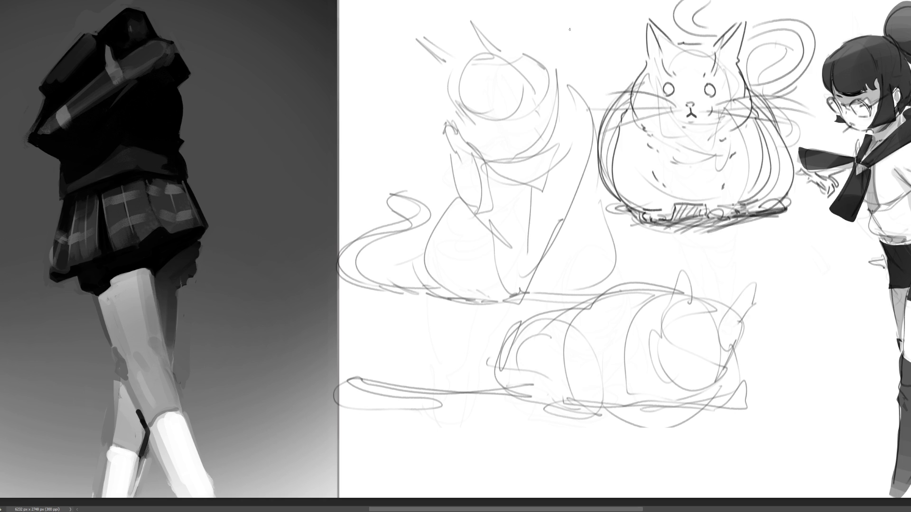
Add nose, cheek and closed-eye marks to the left cat and reinforce its head's left edge
drag(457, 110, 498, 110)
drag(465, 125, 480, 143)
key(ctrl+z)
mouse_move(470, 142)
mouse_down()
mouse_move(483, 144)
mouse_move(495, 169)
mouse_up()
key(ctrl+z)
drag(454, 113, 451, 120)
drag(524, 114, 532, 116)
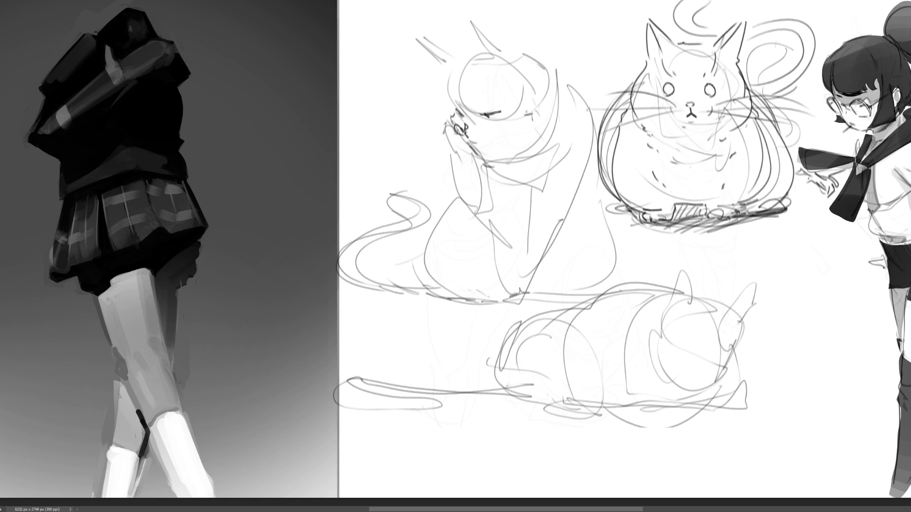
mouse_move(451, 71)
mouse_down()
mouse_move(456, 104)
mouse_move(450, 98)
mouse_move(478, 101)
mouse_move(416, 104)
mouse_move(422, 133)
mouse_up()
Draw right-cheek whiskers, a curved cheek and a paw raised to the face with its leg
mouse_move(483, 136)
mouse_down()
mouse_move(511, 155)
mouse_move(522, 148)
mouse_up()
drag(497, 129, 554, 142)
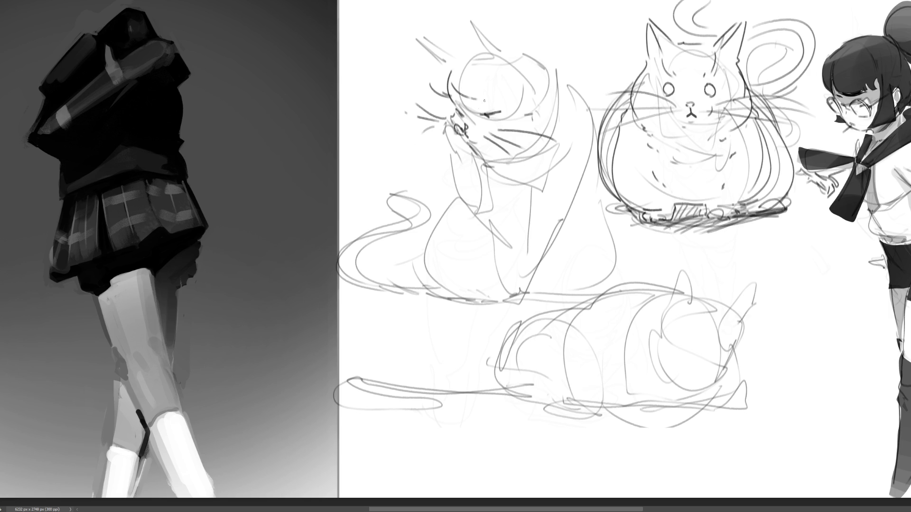
mouse_move(445, 125)
mouse_down()
mouse_move(450, 146)
mouse_move(469, 150)
mouse_move(454, 155)
mouse_up()
drag(452, 150, 476, 161)
mouse_move(455, 158)
mouse_down()
mouse_move(486, 169)
mouse_move(476, 216)
mouse_up()
drag(485, 161, 477, 217)
key(ctrl+z)
key(ctrl+z)
mouse_move(459, 159)
mouse_down()
mouse_move(477, 212)
mouse_move(501, 215)
mouse_up()
drag(490, 172, 498, 190)
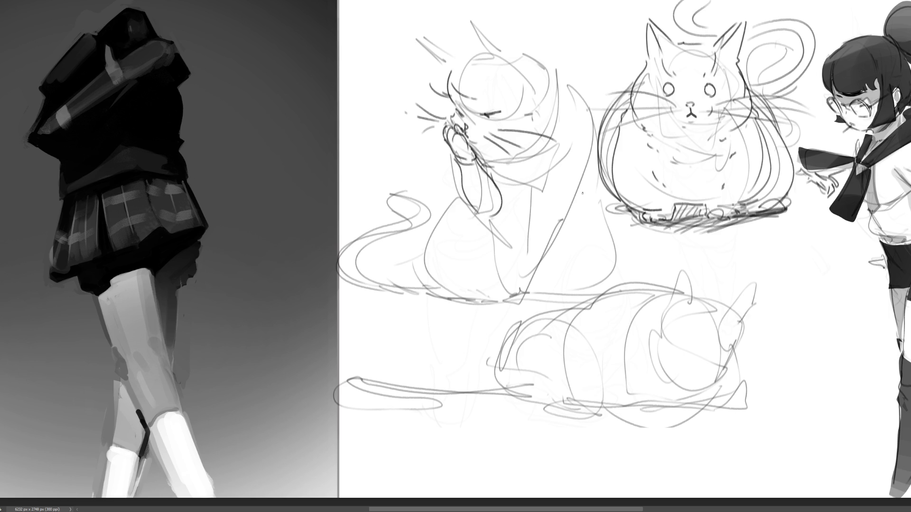
Sketch two pointed ears, the back of the head and the chest outline
mouse_move(475, 27)
mouse_down()
mouse_move(489, 61)
mouse_move(505, 42)
mouse_move(518, 55)
mouse_up()
mouse_move(421, 35)
mouse_down()
mouse_move(460, 67)
mouse_move(448, 65)
mouse_move(463, 48)
mouse_up()
mouse_move(525, 38)
mouse_down()
mouse_move(587, 92)
mouse_move(598, 126)
mouse_up()
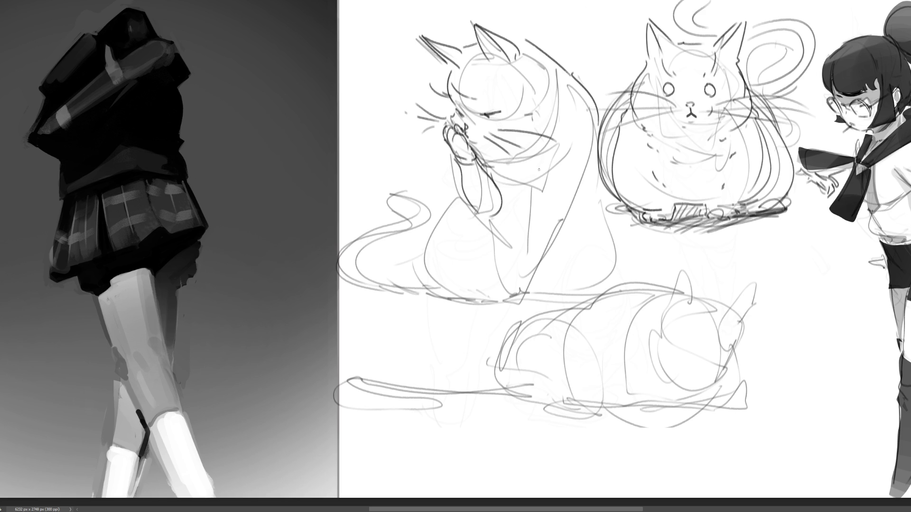
drag(483, 165, 522, 194)
drag(559, 153, 530, 280)
Draw the front leg down the body, trying several hooked foot shapes
drag(600, 140, 538, 283)
drag(539, 284, 519, 310)
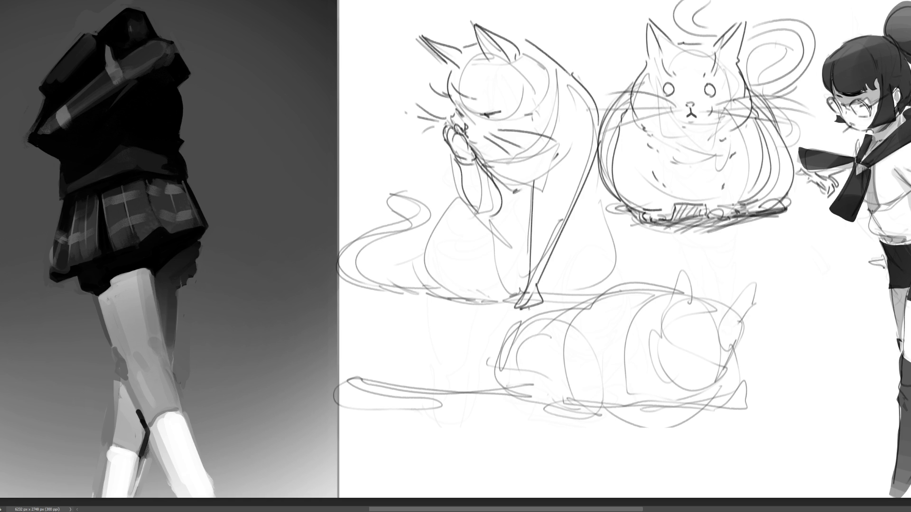
key(ctrl+z)
key(ctrl+z)
mouse_move(543, 252)
mouse_down()
mouse_move(526, 307)
mouse_move(552, 308)
mouse_up()
key(ctrl+z)
mouse_move(543, 271)
mouse_down()
mouse_move(553, 302)
mouse_move(543, 307)
mouse_move(557, 304)
mouse_move(532, 305)
mouse_up()
key(ctrl+z)
key(ctrl+z)
Add body and chest sketch lines, curve the right side into the base and start a curled tail
drag(491, 223, 508, 234)
mouse_move(502, 191)
mouse_down()
mouse_move(516, 197)
mouse_move(509, 225)
mouse_up()
drag(503, 230, 479, 233)
mouse_move(468, 190)
mouse_down()
mouse_move(431, 224)
mouse_move(489, 301)
mouse_move(576, 304)
mouse_up()
mouse_move(605, 182)
mouse_down()
mouse_move(616, 289)
mouse_move(580, 291)
mouse_up()
key(ctrl+z)
mouse_move(598, 183)
mouse_down()
mouse_move(612, 292)
mouse_move(588, 296)
mouse_move(577, 287)
mouse_up()
drag(482, 235, 502, 277)
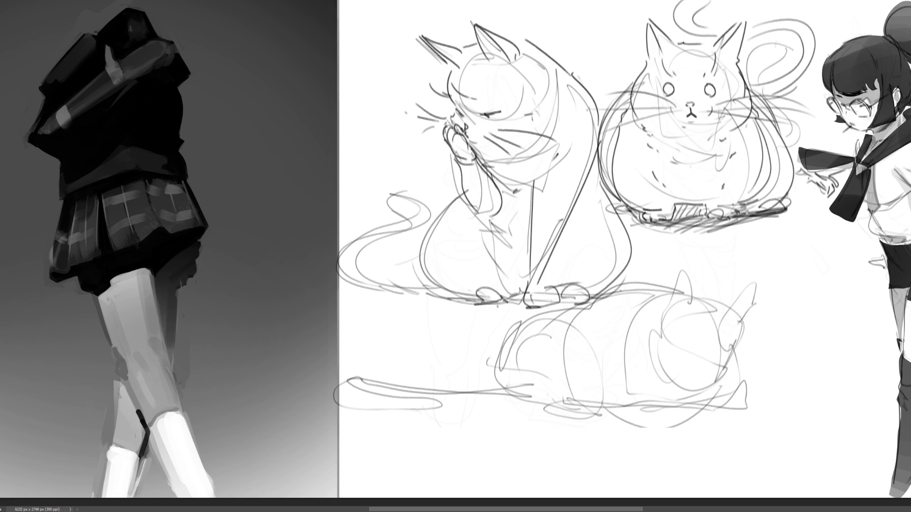
mouse_move(426, 281)
mouse_down()
mouse_move(359, 263)
mouse_move(419, 181)
mouse_move(368, 123)
mouse_move(389, 148)
mouse_move(360, 233)
mouse_move(411, 279)
mouse_up()
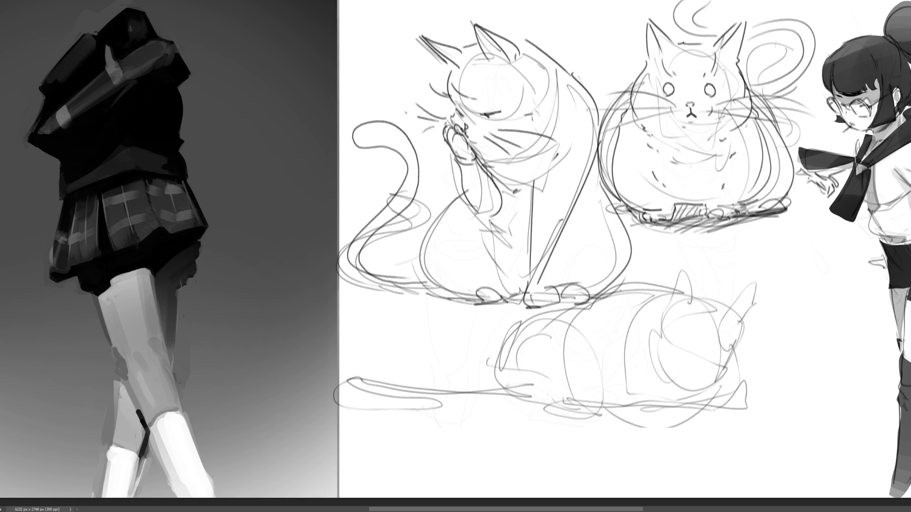
Lasso-select the lying cat sketch and start Free Transform with Ctrl+T
mouse_move(797, 413)
mouse_down()
mouse_move(780, 310)
mouse_move(672, 279)
mouse_move(303, 373)
mouse_move(788, 458)
mouse_up()
key(ctrl+t)
Scale the lying cat up, shift it down and right, and apply the transform
drag(799, 383, 840, 383)
drag(616, 379, 657, 420)
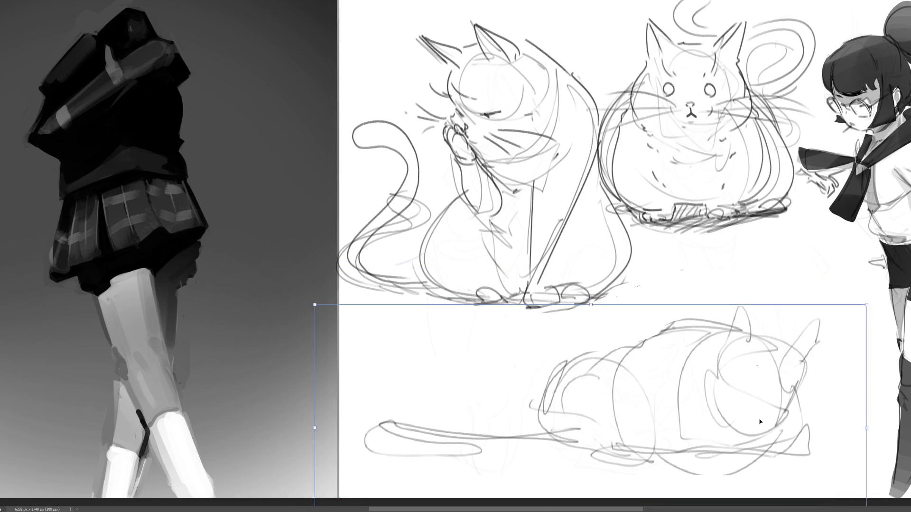
key(Return)
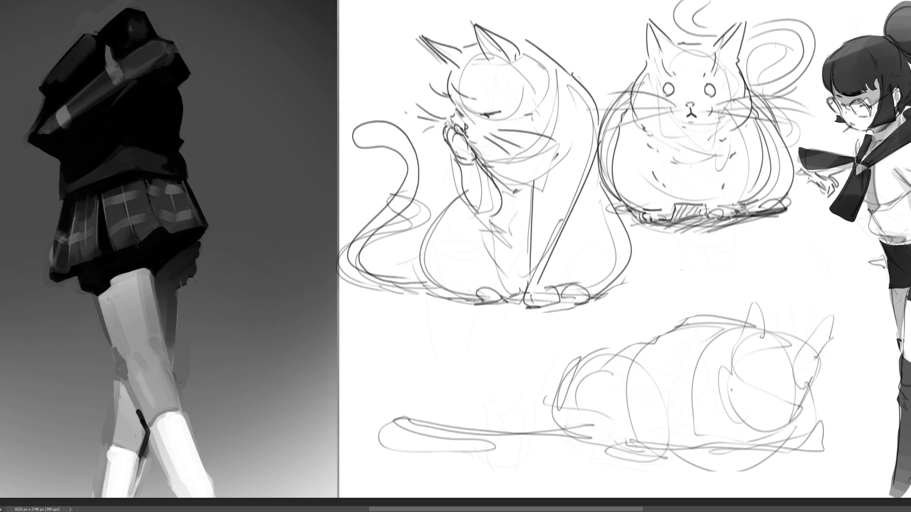
Draw the lying cat's closed eye, whiskers on both cheeks, and paw and lower body lines
mouse_move(743, 377)
mouse_down()
mouse_move(821, 379)
mouse_move(785, 433)
mouse_move(869, 378)
mouse_up()
mouse_move(831, 400)
mouse_down()
mouse_move(873, 404)
mouse_move(866, 418)
mouse_up()
mouse_move(757, 390)
mouse_down()
mouse_move(701, 392)
mouse_move(737, 425)
mouse_up()
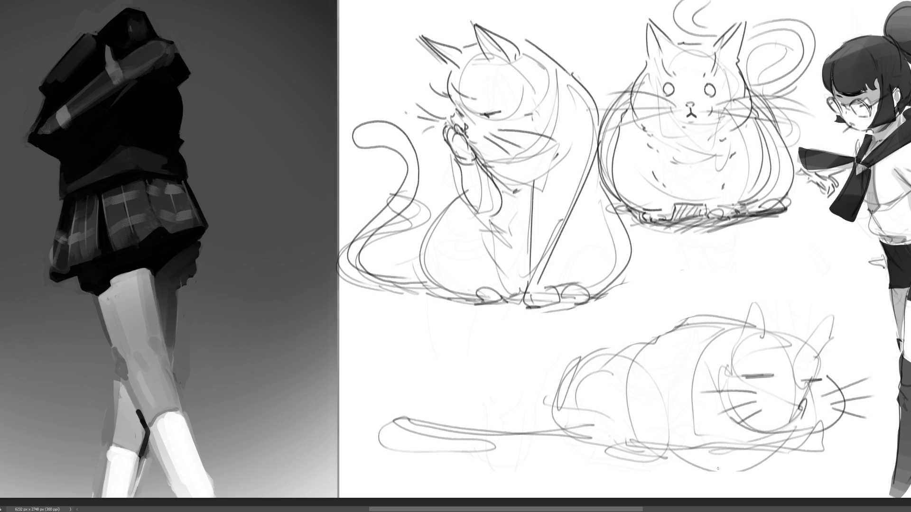
mouse_move(705, 380)
mouse_down()
mouse_move(733, 469)
mouse_move(808, 426)
mouse_up()
mouse_move(738, 448)
mouse_down()
mouse_move(765, 434)
mouse_move(823, 467)
mouse_up()
Add short lines and one long line under the lying cat's chin
drag(785, 440, 824, 430)
drag(826, 462, 846, 437)
drag(843, 426, 842, 456)
drag(741, 462, 820, 455)
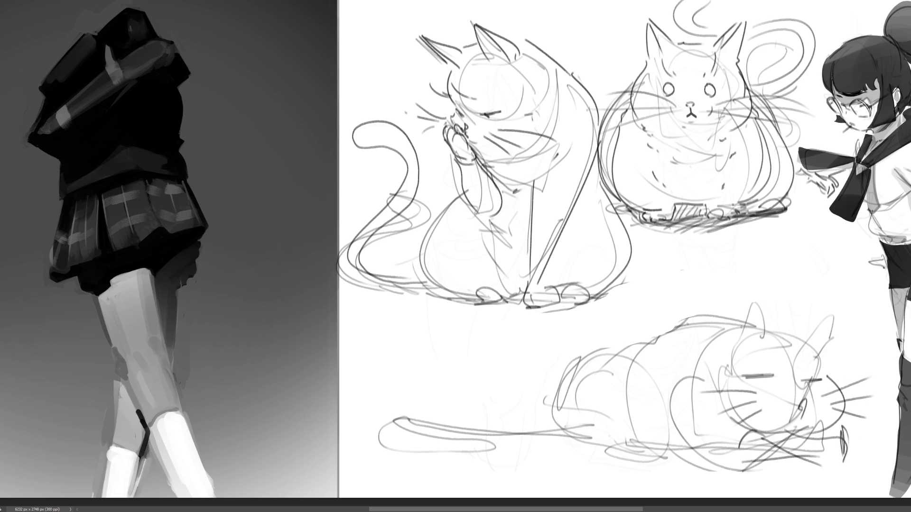
Sketch two tall pointed ears on the lying cat
mouse_move(742, 333)
mouse_down()
mouse_move(793, 277)
mouse_move(764, 330)
mouse_move(781, 282)
mouse_up()
drag(781, 282, 734, 333)
drag(795, 324, 847, 283)
drag(830, 301, 799, 327)
drag(846, 283, 823, 320)
mouse_move(826, 319)
mouse_down()
mouse_move(791, 327)
mouse_move(817, 334)
mouse_up()
mouse_move(816, 332)
mouse_down()
mouse_move(827, 353)
mouse_move(844, 342)
mouse_up()
Add more whiskers, a left eye mark, and back and haunch outlines, dropping the paw strokes
drag(817, 366, 844, 358)
mouse_move(762, 360)
mouse_down()
mouse_move(792, 334)
mouse_move(798, 349)
mouse_up()
drag(764, 382, 770, 374)
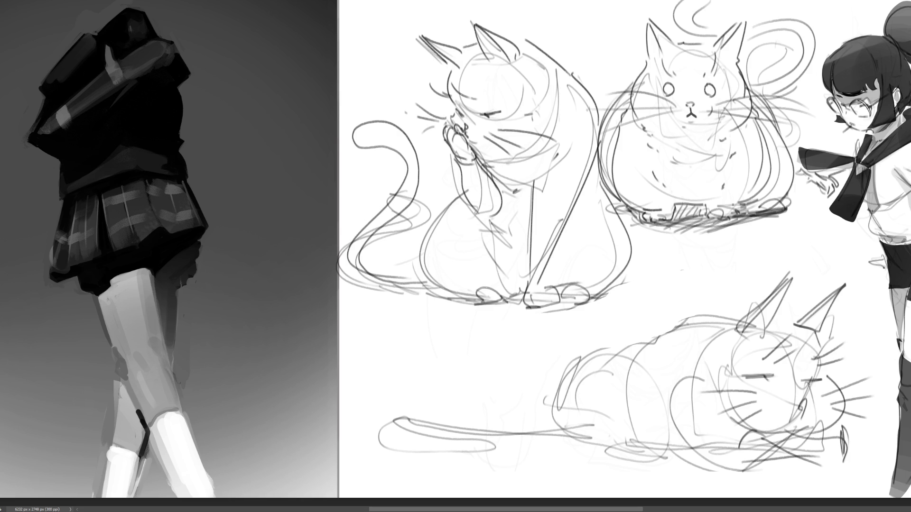
mouse_move(785, 323)
mouse_down()
mouse_move(710, 317)
mouse_move(556, 345)
mouse_move(543, 441)
mouse_move(649, 451)
mouse_up()
mouse_move(654, 441)
mouse_down()
mouse_move(641, 371)
mouse_move(658, 447)
mouse_move(717, 450)
mouse_up()
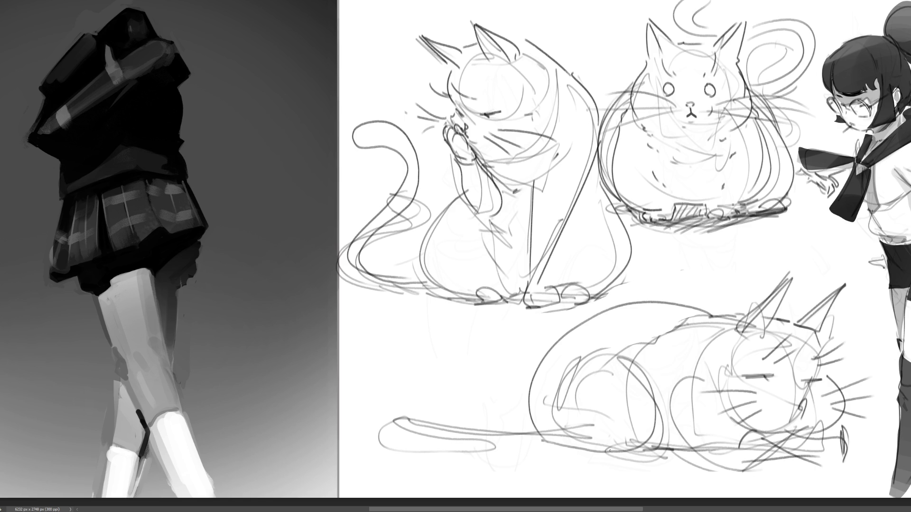
mouse_move(612, 447)
mouse_down()
mouse_move(599, 441)
mouse_move(610, 455)
mouse_move(642, 439)
mouse_move(595, 453)
mouse_move(683, 465)
mouse_move(641, 441)
mouse_move(612, 457)
mouse_move(673, 458)
mouse_move(648, 446)
mouse_move(607, 455)
mouse_move(546, 440)
mouse_move(555, 439)
mouse_up()
key(ctrl+z)
Draw the lying cat's tail, jaw curve and mouth, then texture-shade the head's right side
mouse_move(535, 377)
mouse_down()
mouse_move(491, 430)
mouse_move(380, 443)
mouse_move(498, 444)
mouse_move(401, 420)
mouse_move(561, 433)
mouse_up()
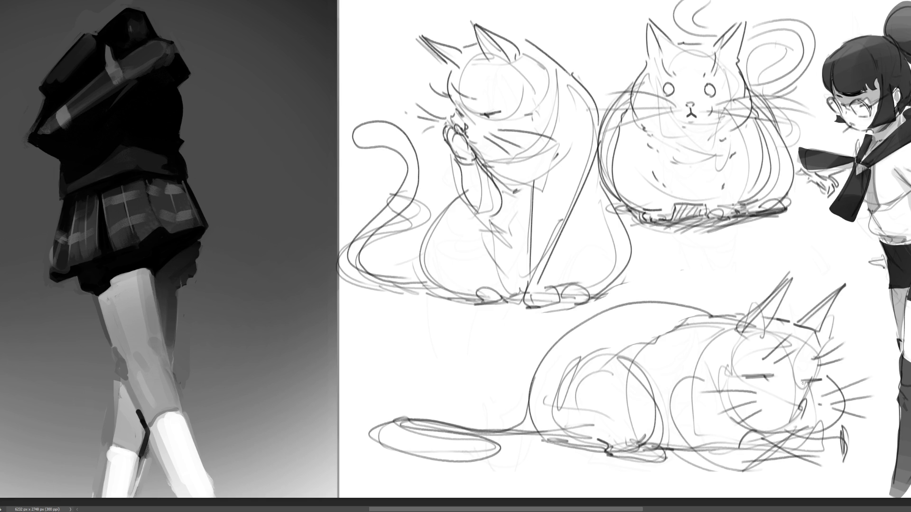
mouse_move(822, 354)
mouse_down()
mouse_move(807, 377)
mouse_move(823, 377)
mouse_move(846, 421)
mouse_up()
mouse_move(788, 378)
mouse_down()
mouse_move(761, 391)
mouse_move(797, 415)
mouse_move(768, 403)
mouse_move(829, 379)
mouse_move(843, 415)
mouse_up()
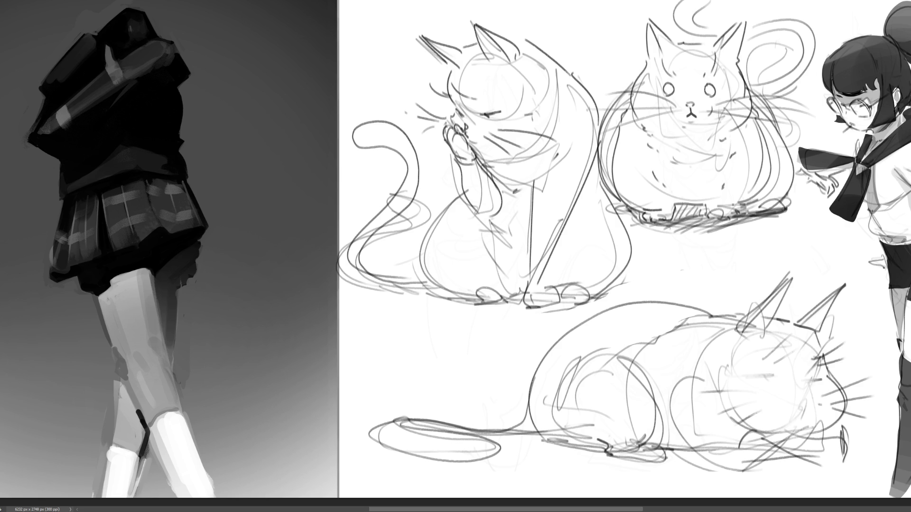
mouse_move(837, 365)
mouse_down()
mouse_move(839, 384)
mouse_move(833, 332)
mouse_move(863, 427)
mouse_up()
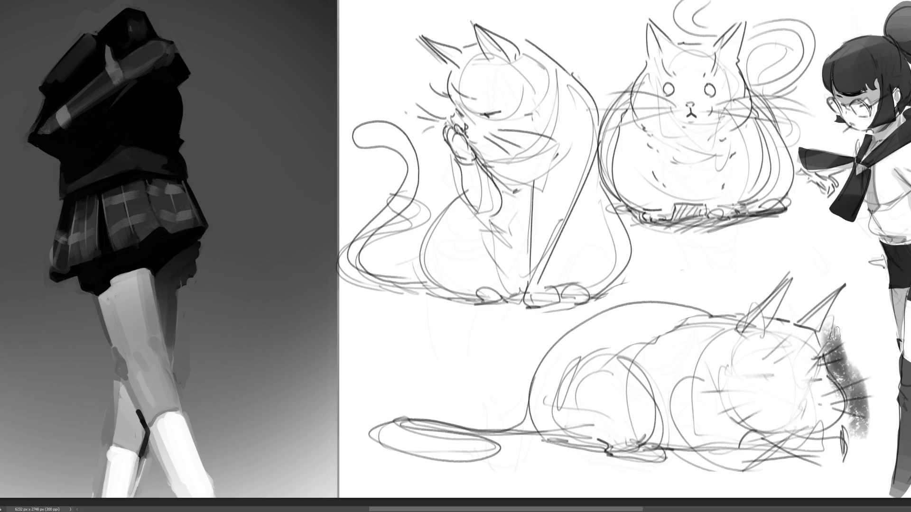
Extend the head shading, erase the old right ear lines and lay a soft grey ear stroke
mouse_move(834, 330)
mouse_down()
mouse_move(852, 427)
mouse_move(839, 335)
mouse_move(861, 427)
mouse_move(830, 376)
mouse_move(828, 385)
mouse_move(806, 377)
mouse_move(805, 414)
mouse_up()
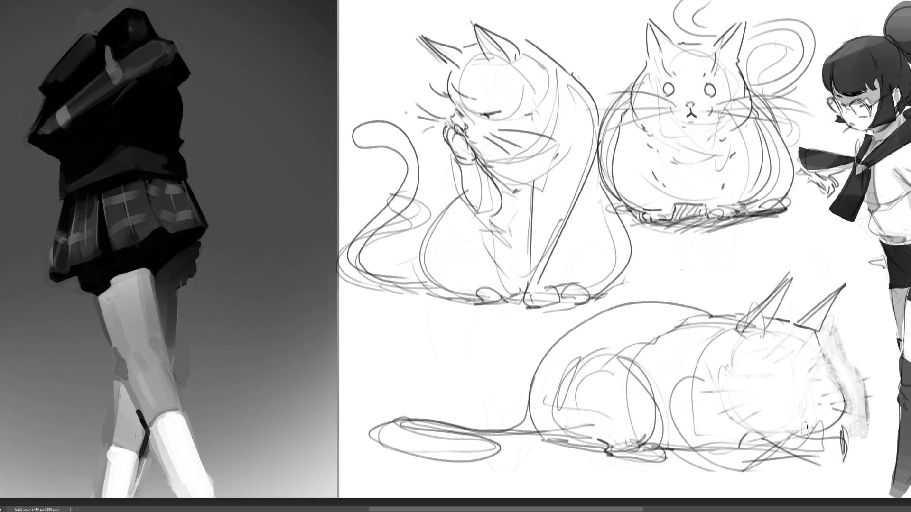
drag(802, 332, 839, 285)
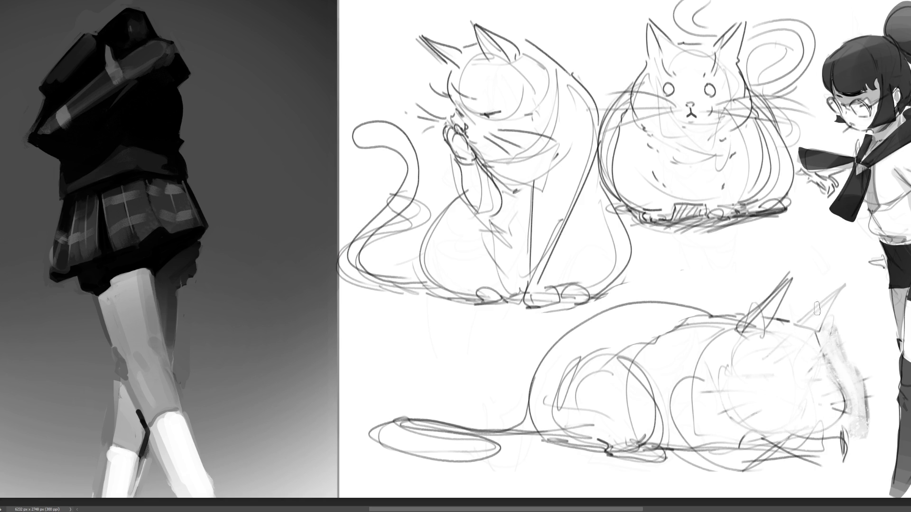
mouse_move(773, 325)
mouse_down()
mouse_move(735, 339)
mouse_move(813, 327)
mouse_up()
drag(844, 289, 816, 339)
key(ctrl+z)
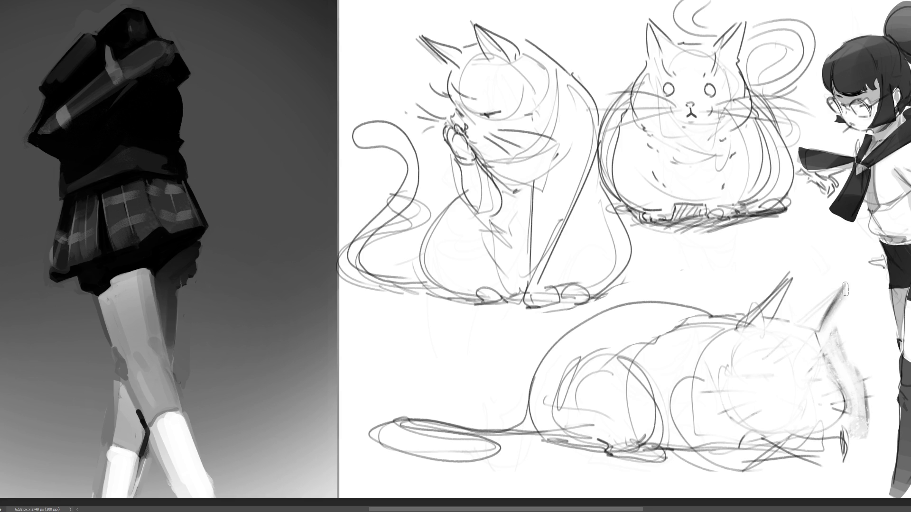
drag(845, 285, 800, 323)
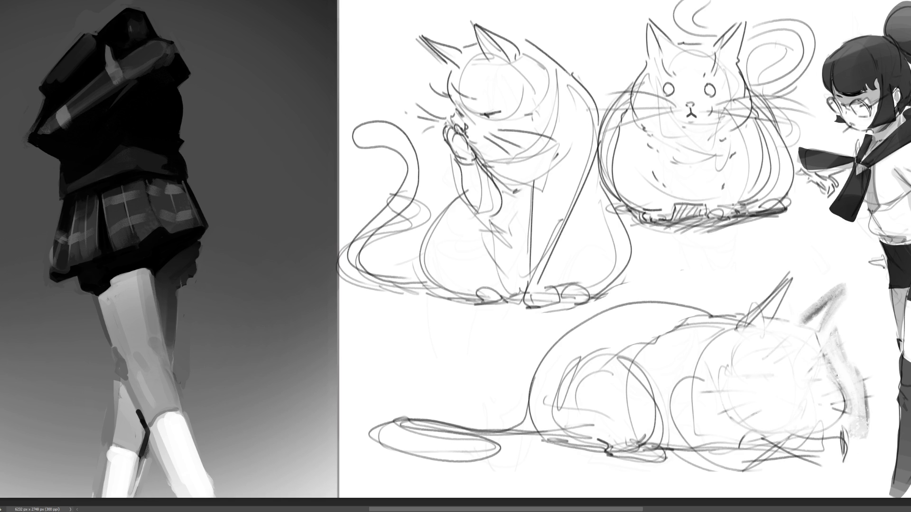
Redraw the lying cat's ears with sharp dark outlines
mouse_move(792, 278)
mouse_down()
mouse_move(761, 329)
mouse_move(791, 276)
mouse_up()
mouse_move(758, 330)
mouse_down()
mouse_move(783, 327)
mouse_move(833, 283)
mouse_up()
drag(797, 328, 845, 283)
drag(818, 330, 845, 282)
Outline the right head, jaw and cheek, and strengthen the lying cat's bottom contour
mouse_move(806, 328)
mouse_down()
mouse_move(826, 340)
mouse_move(848, 387)
mouse_move(843, 441)
mouse_move(774, 445)
mouse_up()
drag(719, 427, 706, 417)
mouse_move(723, 377)
mouse_down()
mouse_move(704, 412)
mouse_move(797, 443)
mouse_move(849, 441)
mouse_up()
mouse_move(850, 401)
mouse_down()
mouse_move(835, 438)
mouse_move(808, 443)
mouse_up()
mouse_move(680, 451)
mouse_down()
mouse_move(875, 447)
mouse_move(742, 445)
mouse_up()
mouse_move(812, 445)
mouse_down()
mouse_move(880, 432)
mouse_move(876, 424)
mouse_move(812, 448)
mouse_move(721, 456)
mouse_up()
drag(658, 409, 709, 461)
mouse_move(669, 429)
mouse_down()
mouse_move(704, 391)
mouse_move(769, 451)
mouse_move(721, 458)
mouse_up()
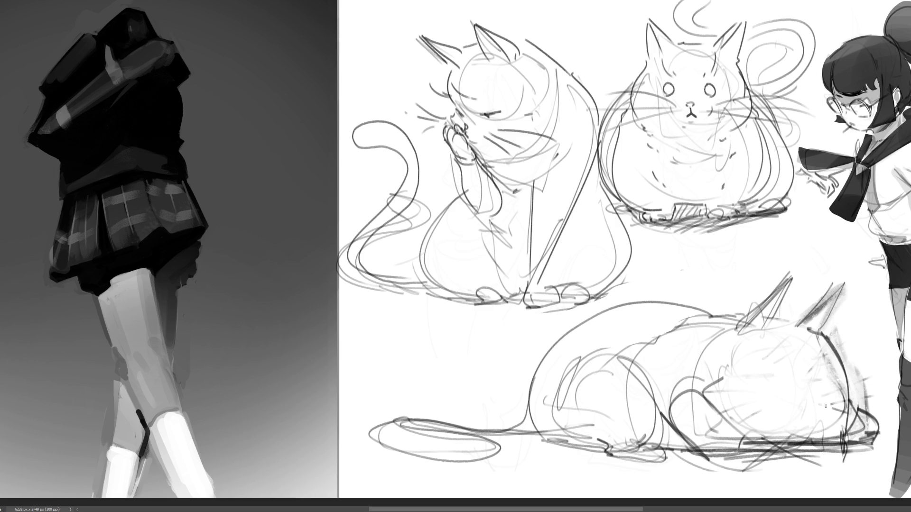
Undo stray contour strokes and redraw the eye line, face-edge strokes and head curve
key(ctrl+z)
key(ctrl+z)
key(ctrl+z)
key(ctrl+z)
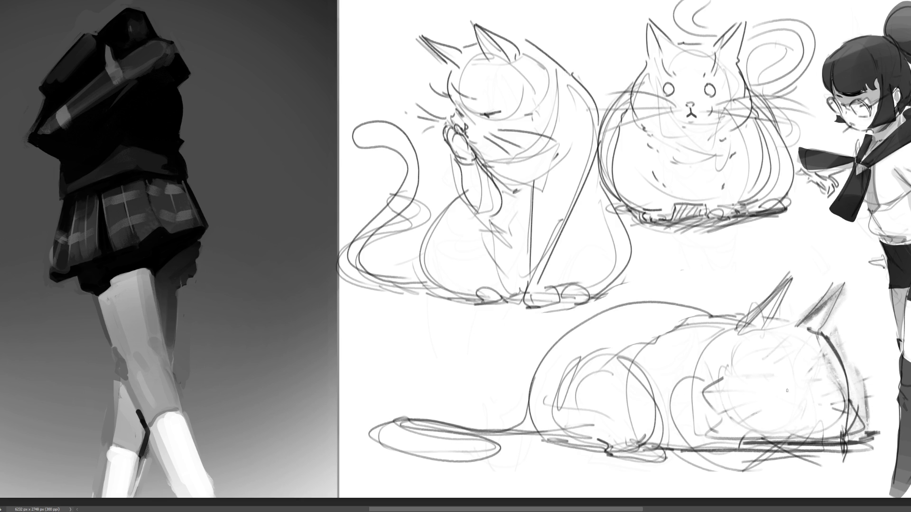
drag(777, 381, 807, 383)
mouse_move(826, 398)
mouse_down()
mouse_move(842, 402)
mouse_move(831, 416)
mouse_up()
key(ctrl+z)
key(ctrl+z)
key(ctrl+z)
mouse_move(757, 438)
mouse_down()
mouse_move(790, 400)
mouse_move(799, 405)
mouse_up()
drag(864, 398, 878, 394)
drag(858, 411, 878, 404)
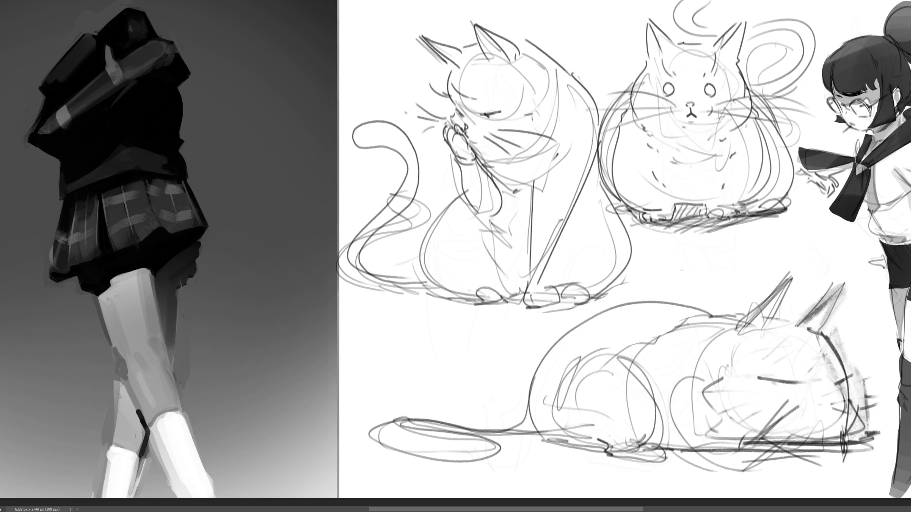
drag(822, 340, 845, 370)
key(ctrl+z)
mouse_move(822, 334)
mouse_down()
mouse_move(847, 377)
mouse_move(833, 382)
mouse_up()
Draw the lying cat's closed eye, nose and a dark curved mouth line
mouse_move(766, 377)
mouse_down()
mouse_move(805, 383)
mouse_move(770, 381)
mouse_move(851, 349)
mouse_up()
mouse_move(837, 391)
mouse_down()
mouse_move(831, 399)
mouse_move(847, 430)
mouse_up()
drag(805, 426, 849, 429)
key(ctrl+z)
mouse_move(796, 405)
mouse_down()
mouse_move(801, 424)
mouse_move(847, 424)
mouse_up()
mouse_move(794, 413)
mouse_down()
mouse_move(845, 427)
mouse_move(812, 434)
mouse_move(847, 421)
mouse_up()
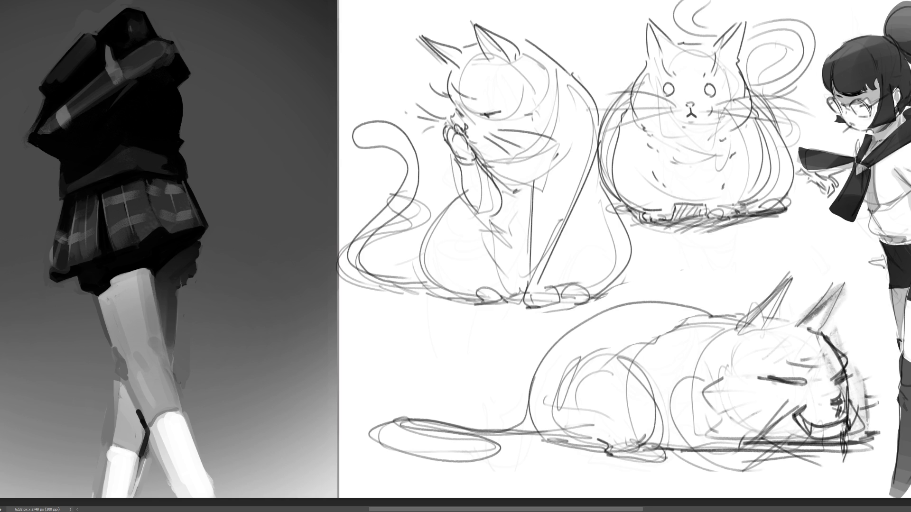
Darken the back line, cheek, muzzle fur and top-of-head outline
mouse_move(805, 331)
mouse_down()
mouse_move(729, 309)
mouse_move(698, 318)
mouse_move(678, 298)
mouse_move(525, 417)
mouse_move(566, 448)
mouse_move(882, 430)
mouse_up()
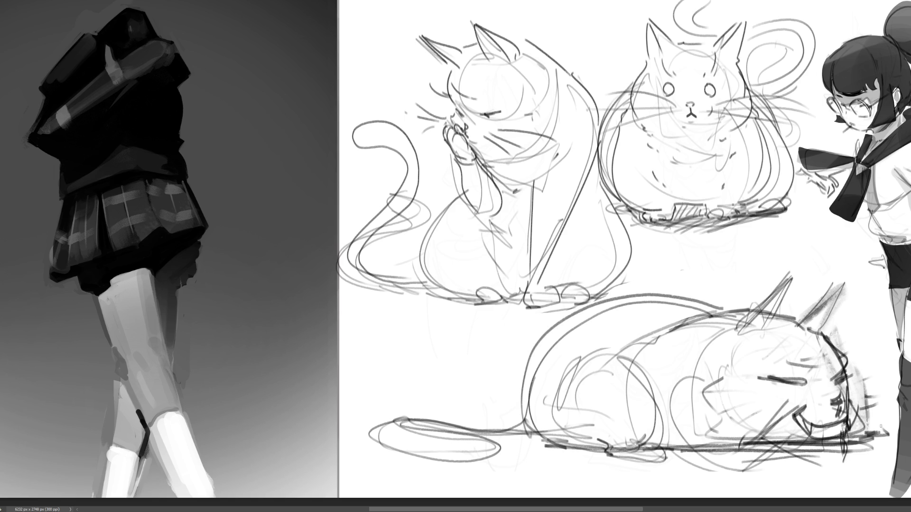
mouse_move(854, 373)
mouse_down()
mouse_move(845, 408)
mouse_move(871, 422)
mouse_move(840, 434)
mouse_move(866, 421)
mouse_up()
drag(701, 400, 812, 440)
mouse_move(828, 332)
mouse_down()
mouse_move(874, 413)
mouse_move(849, 427)
mouse_up()
drag(749, 322, 697, 396)
mouse_move(718, 352)
mouse_down()
mouse_move(818, 322)
mouse_move(728, 331)
mouse_move(701, 366)
mouse_up()
drag(762, 316, 715, 345)
drag(663, 332, 762, 301)
drag(664, 331, 646, 368)
mouse_move(709, 389)
mouse_down()
mouse_move(653, 372)
mouse_move(638, 433)
mouse_up()
Darken the belly, cheek, base line and left-side back outline
drag(657, 380, 710, 432)
drag(637, 431, 766, 448)
drag(717, 413, 742, 425)
drag(692, 404, 753, 426)
drag(754, 424, 801, 443)
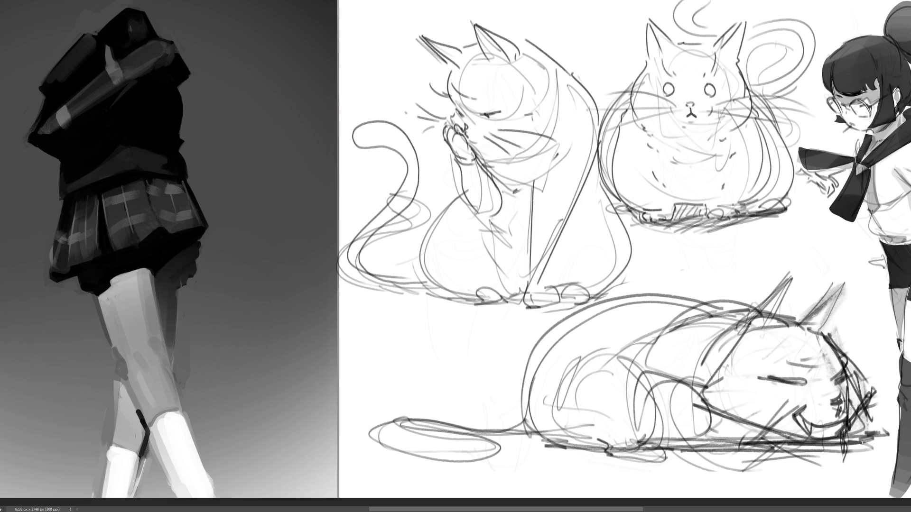
mouse_move(666, 302)
mouse_down()
mouse_move(538, 339)
mouse_move(519, 429)
mouse_up()
mouse_move(538, 327)
mouse_down()
mouse_move(512, 419)
mouse_move(719, 306)
mouse_move(539, 425)
mouse_move(585, 430)
mouse_up()
Thicken the bottom-left outline and the base line under the cat
mouse_move(522, 441)
mouse_down()
mouse_move(651, 448)
mouse_move(622, 450)
mouse_up()
drag(645, 448, 679, 442)
drag(619, 454, 689, 451)
drag(626, 457, 716, 453)
drag(588, 462, 760, 446)
mouse_move(760, 445)
mouse_down()
mouse_move(863, 434)
mouse_move(717, 483)
mouse_move(627, 493)
mouse_up()
Sketch long shadow lines across the ground beneath the cat
mouse_move(632, 490)
mouse_down()
mouse_move(538, 451)
mouse_move(750, 455)
mouse_up()
drag(835, 444, 605, 493)
drag(534, 493, 487, 480)
drag(401, 461, 626, 490)
mouse_move(495, 457)
mouse_down()
mouse_move(536, 473)
mouse_move(687, 484)
mouse_up()
drag(859, 427, 689, 475)
drag(497, 483, 528, 472)
Hatch diagonal shading under the tail and body to form the cast shadow
mouse_move(517, 431)
mouse_down()
mouse_move(486, 466)
mouse_move(526, 443)
mouse_up()
mouse_move(527, 441)
mouse_down()
mouse_move(506, 472)
mouse_move(528, 482)
mouse_up()
drag(567, 447, 554, 483)
drag(605, 449, 590, 477)
drag(631, 450, 619, 475)
drag(671, 443, 657, 471)
mouse_move(767, 437)
mouse_down()
mouse_move(724, 449)
mouse_move(766, 440)
mouse_up()
drag(827, 439, 669, 496)
drag(854, 444, 709, 488)
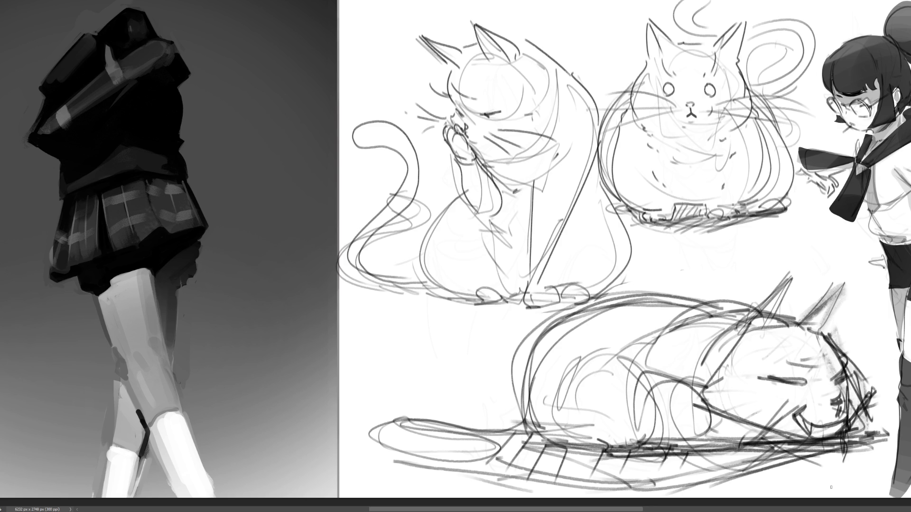
Enlarge the brush, clear the rough right-ear and face strokes, and paint a bold right-ear stroke
key(e)
drag(864, 276, 829, 320)
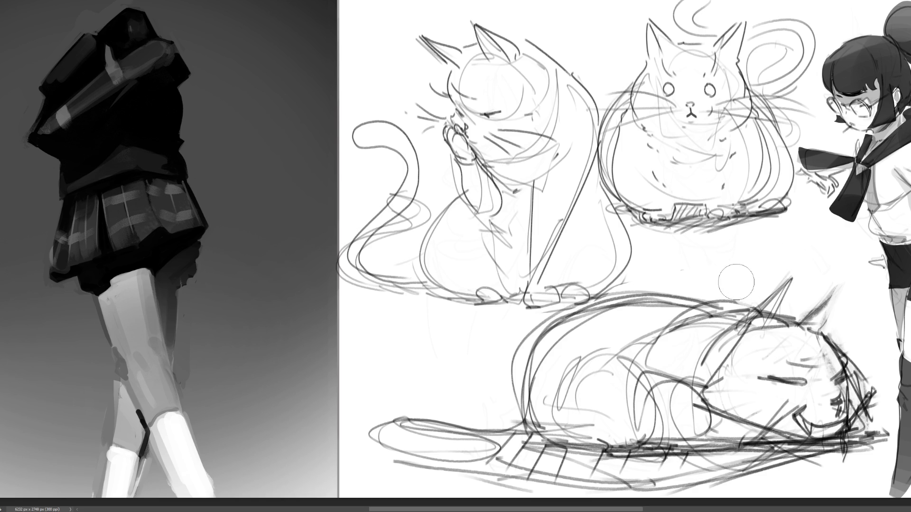
drag(827, 368, 855, 409)
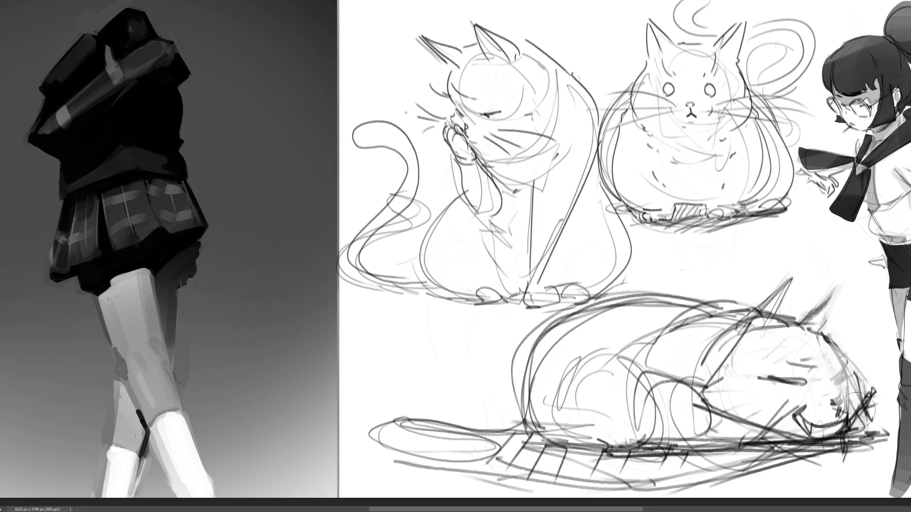
mouse_move(834, 328)
mouse_down()
mouse_move(875, 380)
mouse_move(849, 332)
mouse_move(877, 360)
mouse_move(849, 337)
mouse_move(885, 379)
mouse_move(873, 413)
mouse_move(886, 360)
mouse_move(868, 394)
mouse_move(877, 339)
mouse_move(891, 353)
mouse_move(868, 384)
mouse_move(838, 399)
mouse_move(848, 400)
mouse_move(836, 388)
mouse_move(846, 360)
mouse_move(860, 358)
mouse_up()
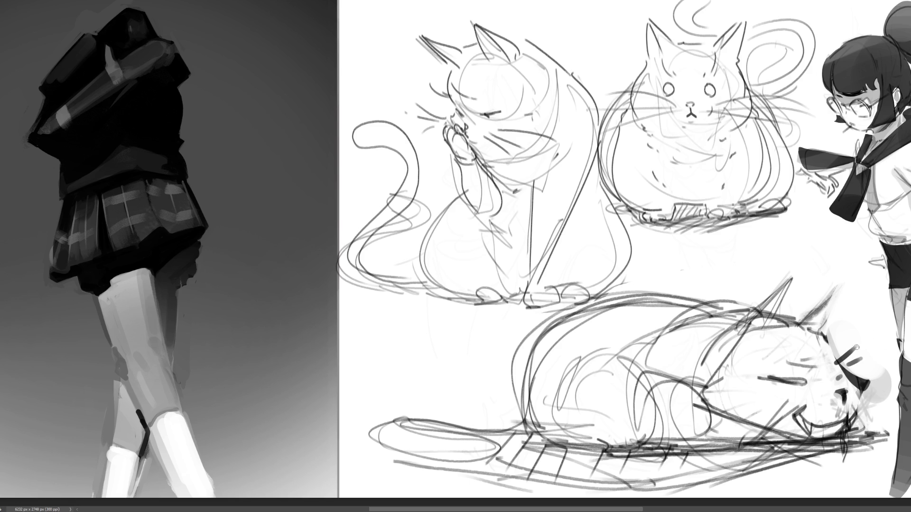
Paint a dark closed eye, a darker face dash and small face markings
drag(800, 366, 819, 351)
mouse_move(793, 378)
mouse_down()
mouse_move(760, 378)
mouse_move(812, 382)
mouse_up()
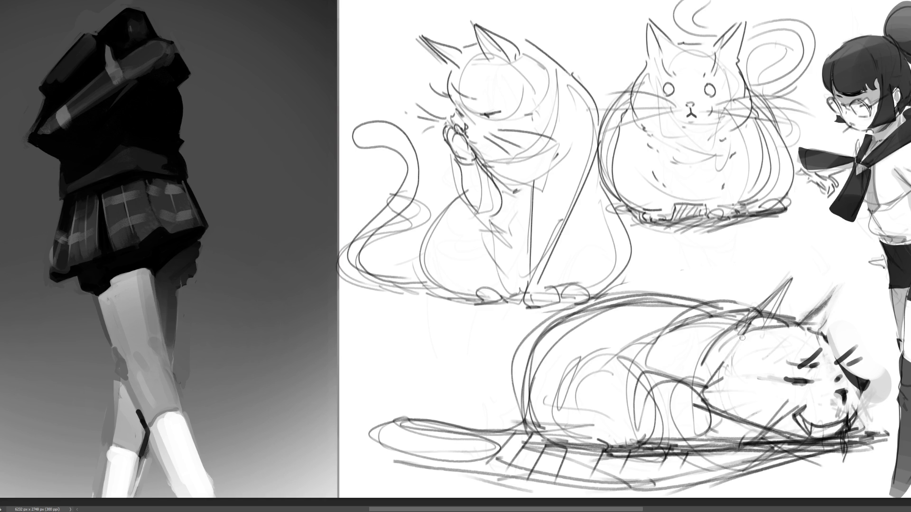
mouse_move(689, 362)
mouse_down()
mouse_move(686, 374)
mouse_move(707, 338)
mouse_up()
Redraw both ears with darker diagonal strokes and shade inside the left ear
mouse_move(780, 312)
mouse_down()
mouse_move(803, 319)
mouse_move(851, 285)
mouse_up()
mouse_move(808, 323)
mouse_down()
mouse_move(829, 304)
mouse_move(821, 326)
mouse_up()
key(ctrl+z)
key(ctrl+z)
key(ctrl+z)
drag(849, 285, 812, 324)
key(ctrl+z)
key(ctrl+z)
drag(853, 286, 761, 327)
mouse_move(797, 275)
mouse_down()
mouse_move(714, 338)
mouse_move(738, 334)
mouse_up()
key(ctrl+z)
mouse_move(784, 291)
mouse_down()
mouse_move(759, 324)
mouse_move(809, 322)
mouse_up()
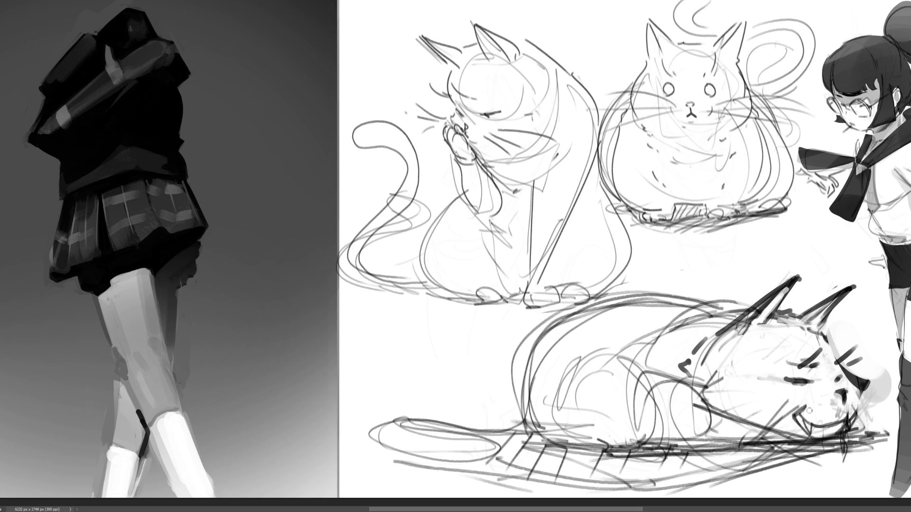
Hatch the chin dark, add dots on the face and lengthen the closed-eye line
mouse_move(797, 410)
mouse_down()
mouse_move(807, 426)
mouse_move(825, 425)
mouse_move(804, 431)
mouse_up()
mouse_move(802, 397)
mouse_down()
mouse_move(791, 410)
mouse_move(821, 425)
mouse_move(790, 426)
mouse_move(771, 450)
mouse_up()
drag(820, 408, 786, 460)
drag(851, 410, 894, 429)
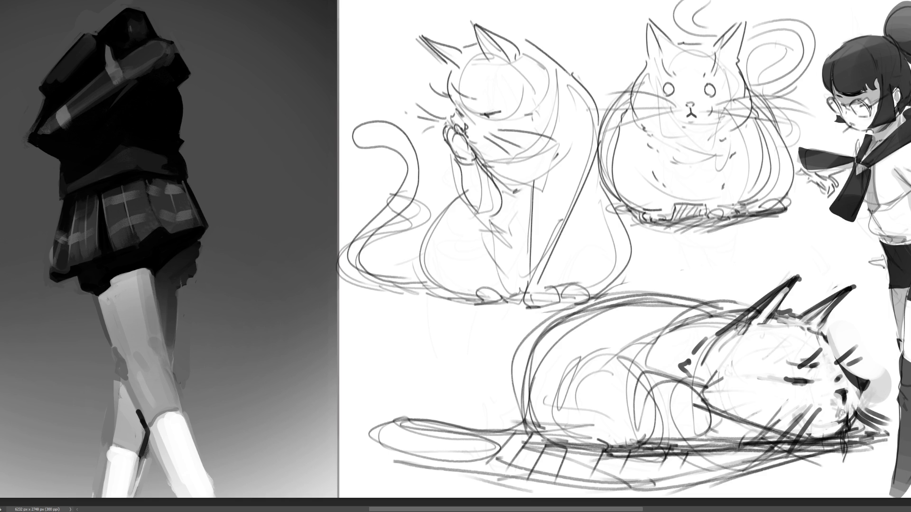
click(816, 401)
click(826, 411)
drag(819, 380, 831, 381)
click(857, 418)
Darken the back line, ring the tail with a bold oval, and strengthen the underside contour
mouse_move(747, 310)
mouse_down()
mouse_move(697, 299)
mouse_move(668, 312)
mouse_move(669, 293)
mouse_move(544, 329)
mouse_move(514, 398)
mouse_move(529, 435)
mouse_up()
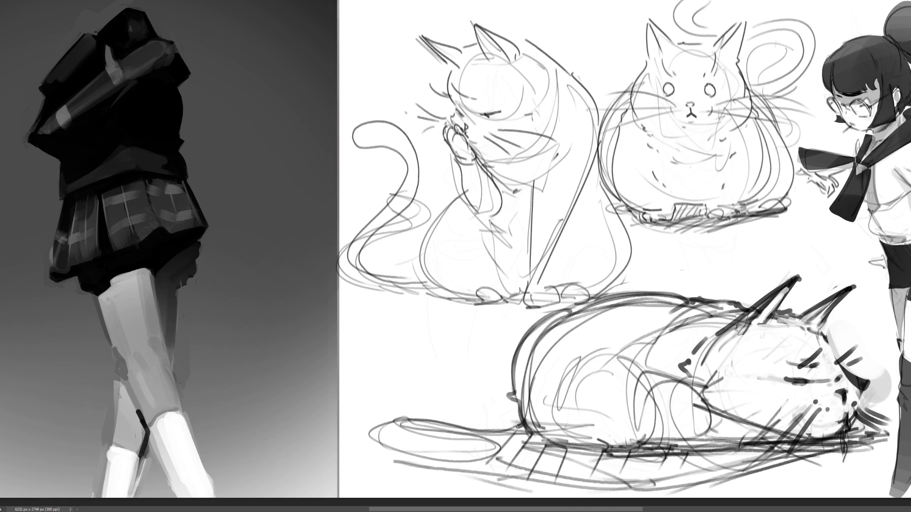
mouse_move(399, 419)
mouse_down()
mouse_move(434, 422)
mouse_move(474, 469)
mouse_move(396, 421)
mouse_move(528, 425)
mouse_move(507, 434)
mouse_move(524, 440)
mouse_up()
mouse_move(569, 349)
mouse_down()
mouse_move(591, 350)
mouse_move(652, 427)
mouse_move(634, 439)
mouse_move(762, 440)
mouse_up()
drag(700, 402, 784, 432)
drag(796, 447, 837, 439)
drag(852, 419, 862, 434)
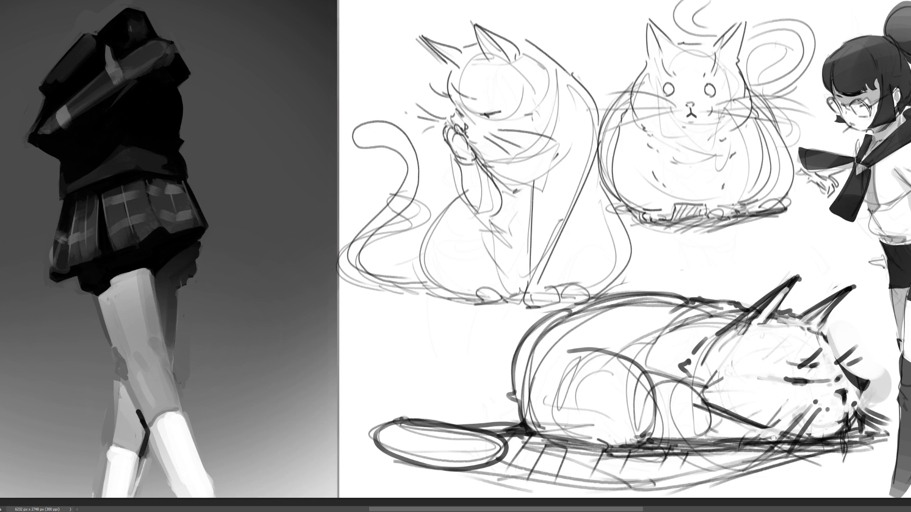
mouse_move(778, 430)
mouse_down()
mouse_move(794, 422)
mouse_move(791, 449)
mouse_move(772, 446)
mouse_move(810, 451)
mouse_move(782, 436)
mouse_move(808, 439)
mouse_move(785, 440)
mouse_up()
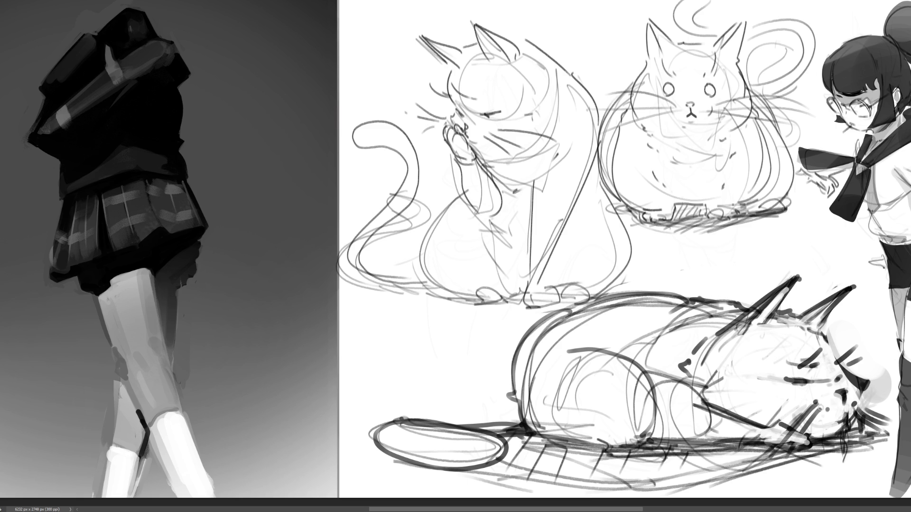
Lighten the grey face, whisker and ear-base strokes
drag(826, 404, 797, 427)
mouse_move(871, 411)
mouse_down()
mouse_move(886, 377)
mouse_move(863, 403)
mouse_move(887, 401)
mouse_up()
drag(833, 338, 842, 352)
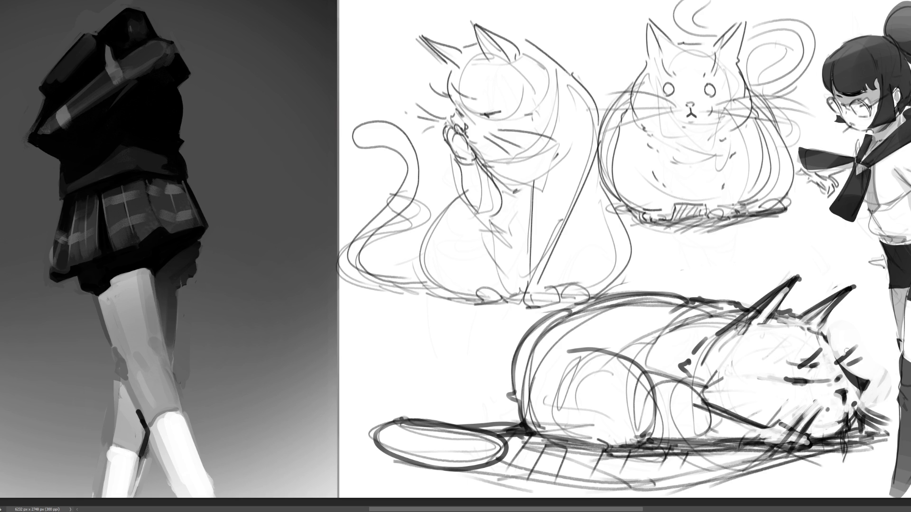
mouse_move(805, 328)
mouse_down()
mouse_move(770, 321)
mouse_move(797, 304)
mouse_up()
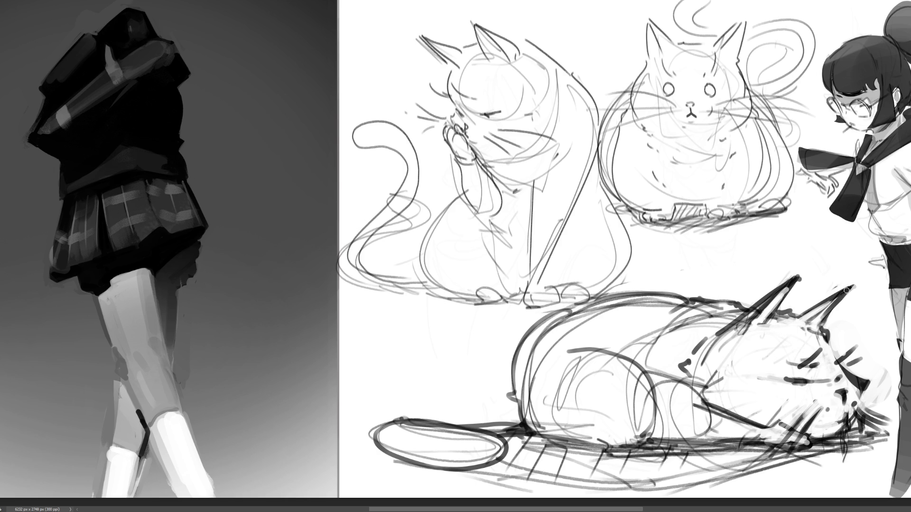
Redraw the left-ear tip and right-ear edge as bold dark strokes
drag(860, 277, 796, 311)
key(ctrl+z)
drag(853, 284, 808, 314)
key(ctrl+z)
drag(795, 283, 758, 321)
drag(853, 285, 807, 333)
drag(834, 305, 809, 318)
key(ctrl+z)
key(ctrl+z)
drag(849, 282, 816, 327)
Erase the faint lines beside the lying cat's left ear and view the whole page
mouse_move(792, 285)
mouse_down()
mouse_move(781, 303)
mouse_move(762, 299)
mouse_up()
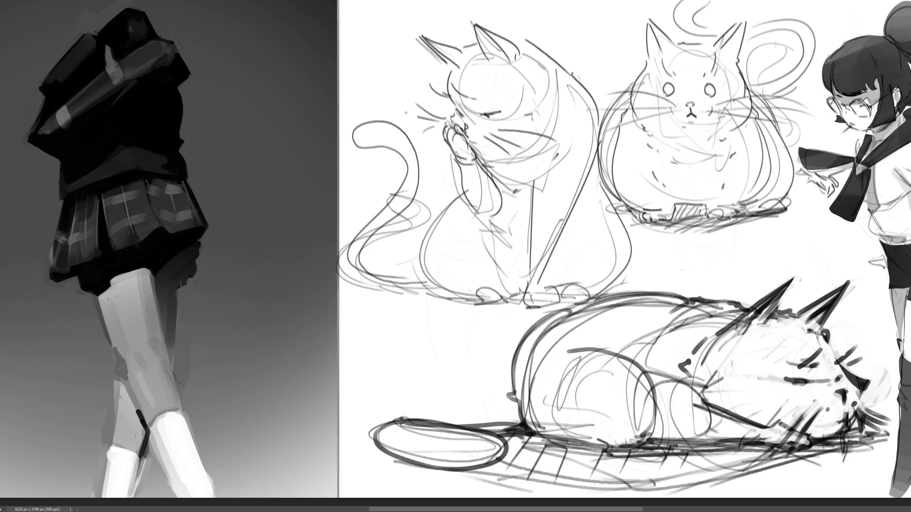
key(ctrl+0)
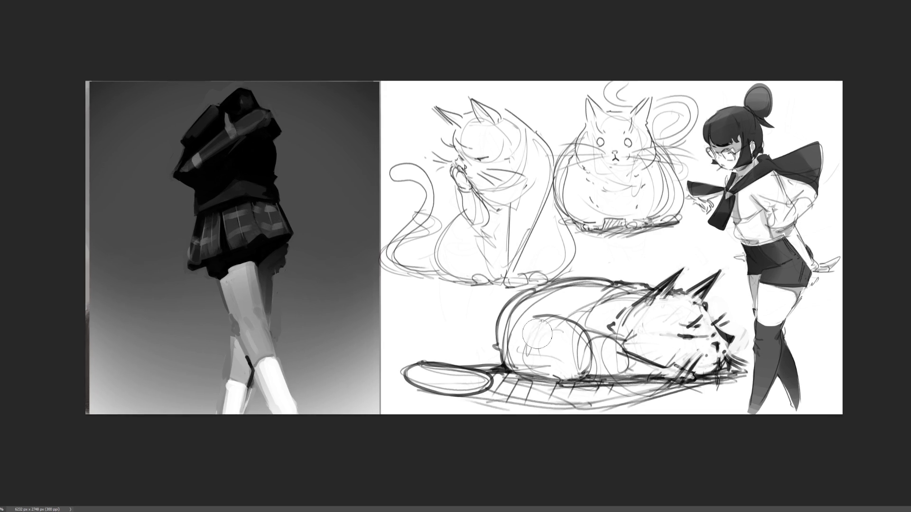
Erase the construction lines inside the body and draw the mouth and chin line
mouse_move(545, 337)
mouse_down()
mouse_move(569, 351)
mouse_move(527, 337)
mouse_move(522, 313)
mouse_move(619, 303)
mouse_move(583, 301)
mouse_move(607, 299)
mouse_move(626, 301)
mouse_move(595, 322)
mouse_move(614, 352)
mouse_move(652, 363)
mouse_move(639, 371)
mouse_move(661, 347)
mouse_up()
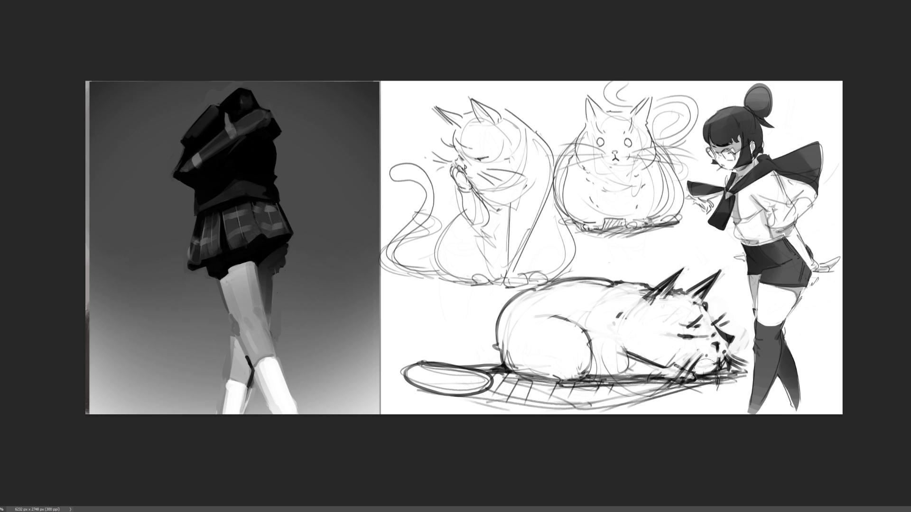
mouse_move(693, 373)
mouse_down()
mouse_move(697, 364)
mouse_move(716, 372)
mouse_move(714, 363)
mouse_up()
drag(719, 351, 720, 357)
drag(625, 352, 642, 357)
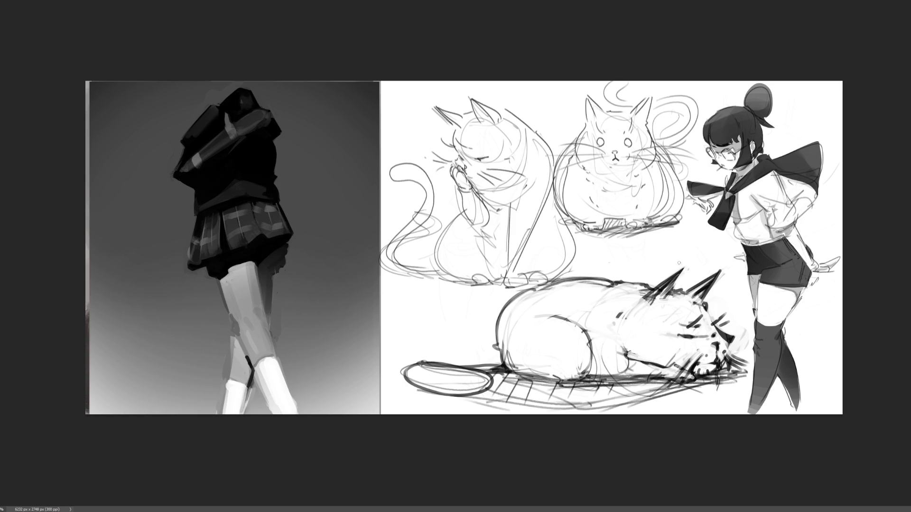
Redraw the head arc until it sits right and lighten part of the back line
drag(638, 299, 632, 346)
key(ctrl+z)
drag(640, 297, 618, 345)
drag(640, 294, 616, 340)
key(ctrl+z)
drag(641, 295, 613, 343)
mouse_move(609, 330)
mouse_down()
mouse_move(622, 355)
mouse_move(632, 347)
mouse_up()
key(ctrl+plus)
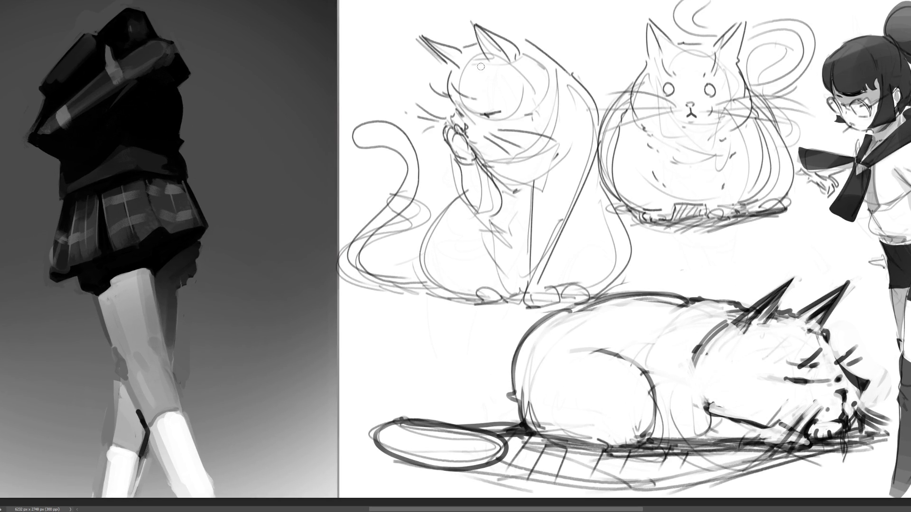
Enlarge the brush and darken the contours beside the paw, raised leg and right side
key(bracketright)
key(bracketright)
key(bracketright)
mouse_move(529, 87)
mouse_down()
mouse_move(550, 81)
mouse_move(557, 110)
mouse_move(560, 138)
mouse_move(535, 150)
mouse_move(577, 101)
mouse_move(588, 111)
mouse_move(550, 186)
mouse_move(521, 183)
mouse_move(517, 241)
mouse_move(474, 236)
mouse_up()
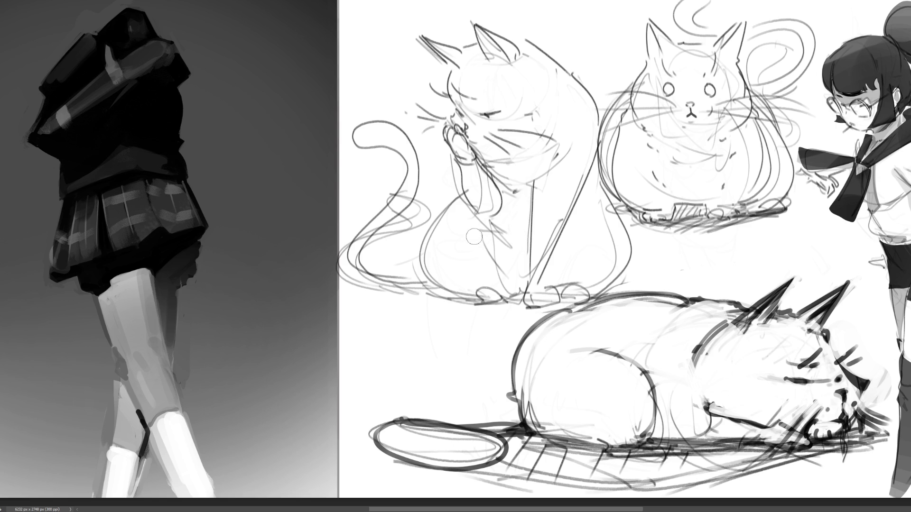
mouse_move(493, 179)
mouse_down()
mouse_move(495, 213)
mouse_move(477, 198)
mouse_up()
drag(452, 161, 454, 194)
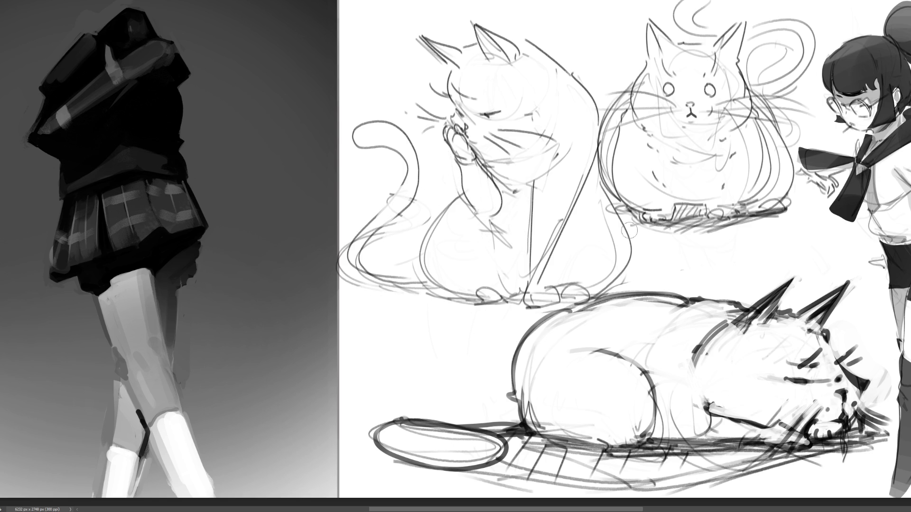
drag(596, 203, 619, 255)
mouse_move(591, 290)
mouse_down()
mouse_move(609, 292)
mouse_move(567, 290)
mouse_up()
key(ctrl+z)
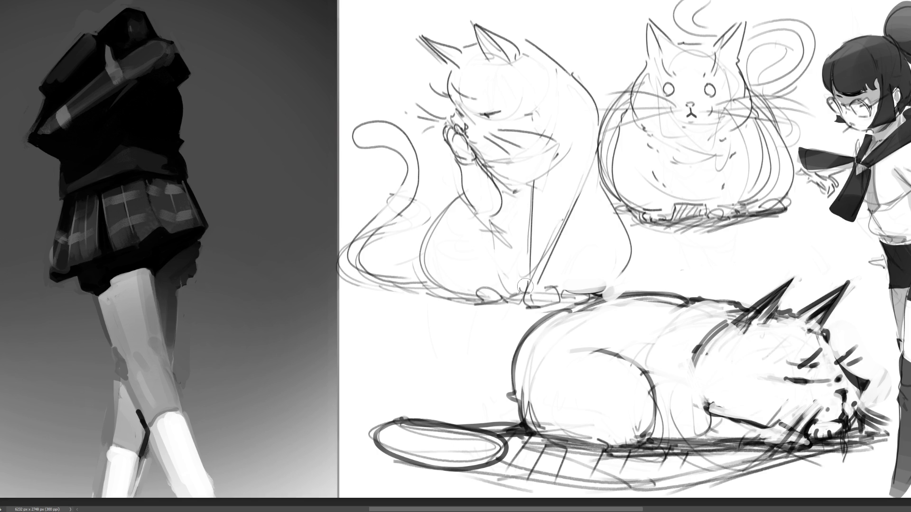
Darken the licking cat's back contour and erase the overly thick lower-back line
drag(590, 131, 603, 196)
drag(590, 114, 606, 209)
drag(588, 111, 598, 209)
drag(596, 152, 621, 280)
drag(616, 229, 625, 266)
drag(607, 211, 612, 274)
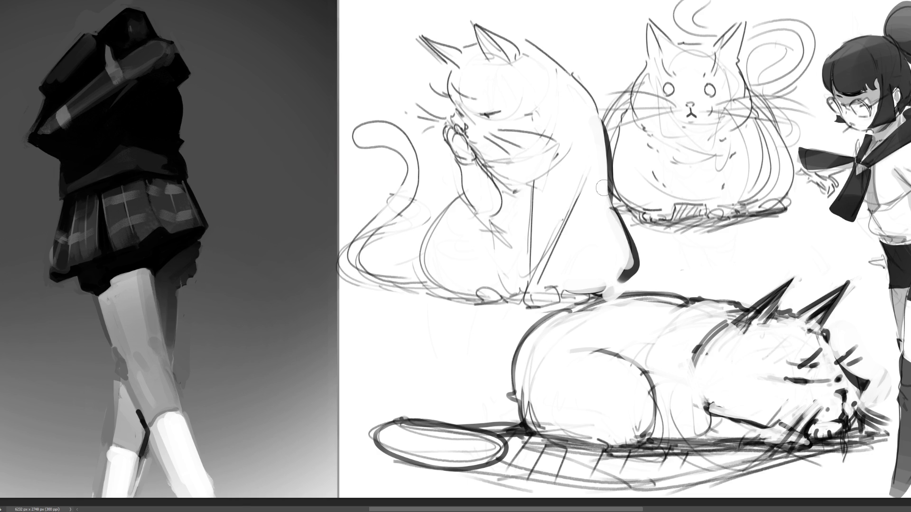
Paint a thick outline along the top of the head and tidy the strokes left of the ear
mouse_move(501, 32)
mouse_down()
mouse_move(521, 32)
mouse_move(594, 99)
mouse_up()
drag(535, 36, 596, 98)
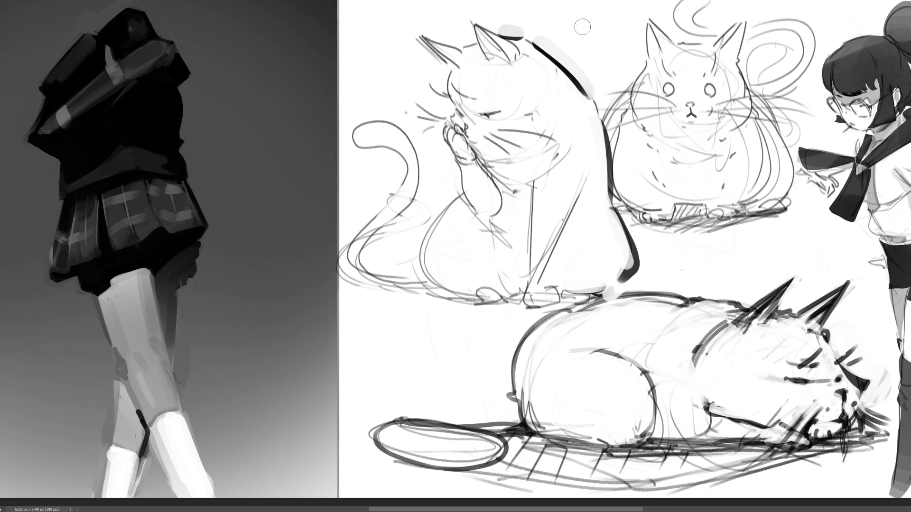
key(ctrl+z)
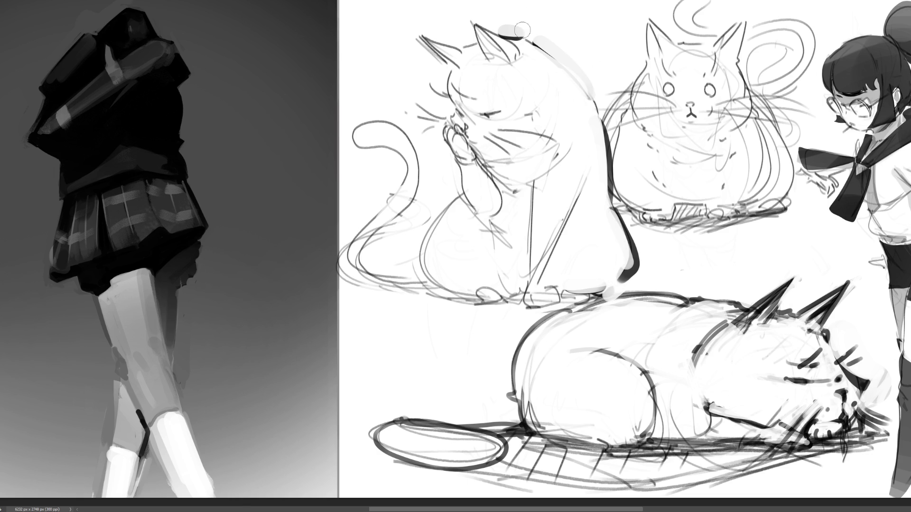
mouse_move(456, 29)
mouse_down()
mouse_move(473, 41)
mouse_move(516, 18)
mouse_up()
drag(413, 27, 469, 39)
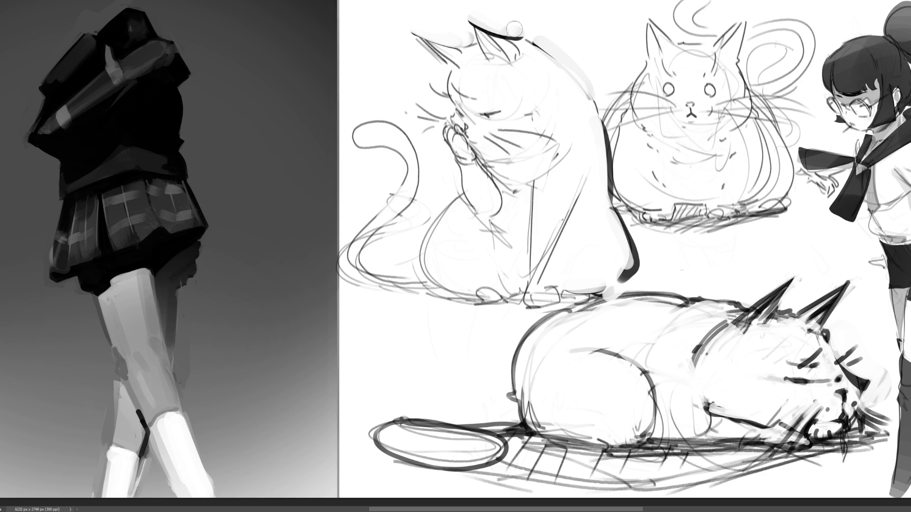
drag(438, 71, 415, 48)
key(ctrl+z)
mouse_move(450, 69)
mouse_down()
mouse_move(447, 98)
mouse_move(475, 99)
mouse_up()
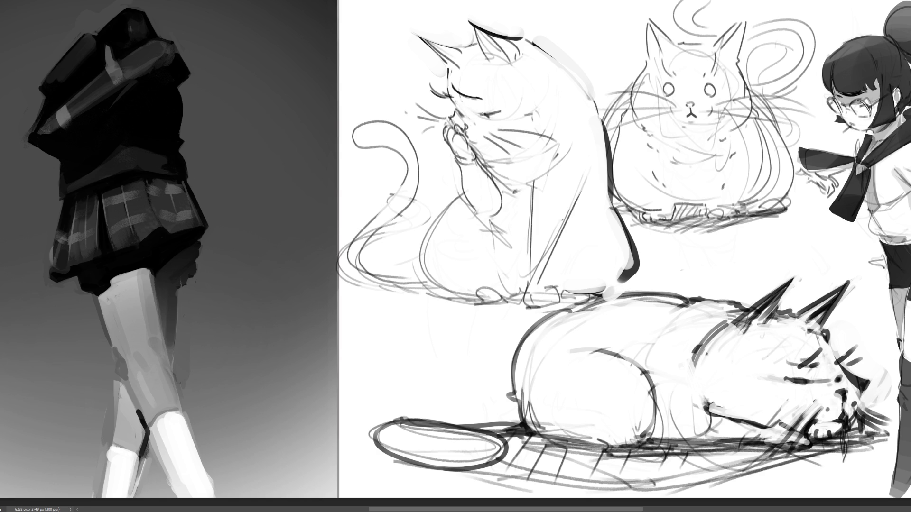
Ink bold short lines on the licking cat's paw and along its raised arm, undoing a stray stroke
drag(453, 124, 467, 135)
drag(451, 127, 444, 137)
key(ctrl+z)
drag(466, 136, 462, 147)
mouse_move(459, 169)
mouse_down()
mouse_move(461, 190)
mouse_move(495, 186)
mouse_up()
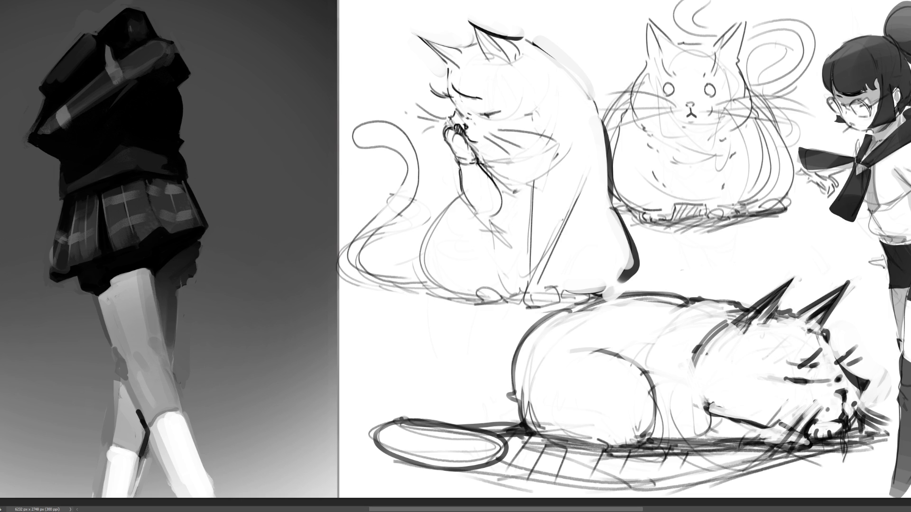
drag(509, 156, 529, 172)
Trace the licking cat's lower body outline, undoing failed attempts and cleaning stray lines
mouse_move(463, 192)
mouse_down()
mouse_move(428, 244)
mouse_move(467, 301)
mouse_up()
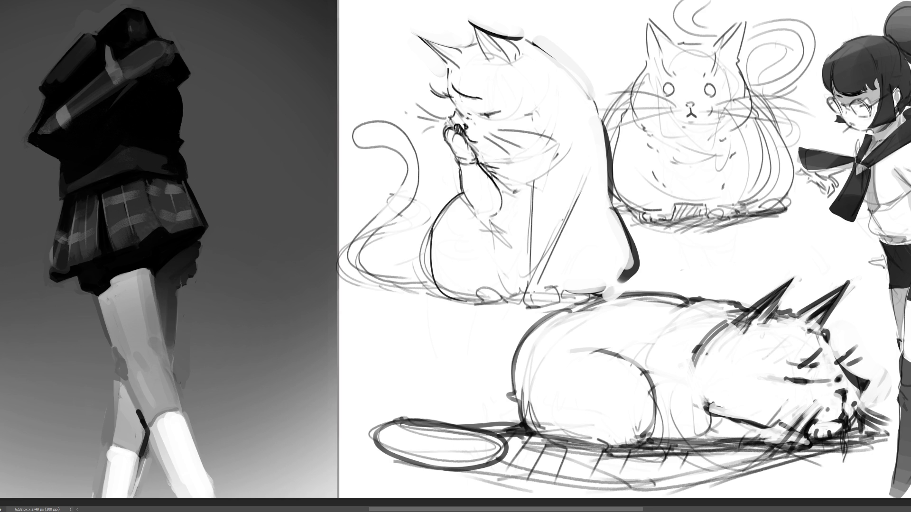
key(ctrl+z)
mouse_move(432, 225)
mouse_down()
mouse_move(429, 261)
mouse_move(480, 286)
mouse_move(428, 266)
mouse_move(489, 295)
mouse_move(429, 259)
mouse_move(480, 302)
mouse_move(523, 305)
mouse_move(516, 297)
mouse_up()
key(ctrl+z)
key(ctrl+z)
key(ctrl+z)
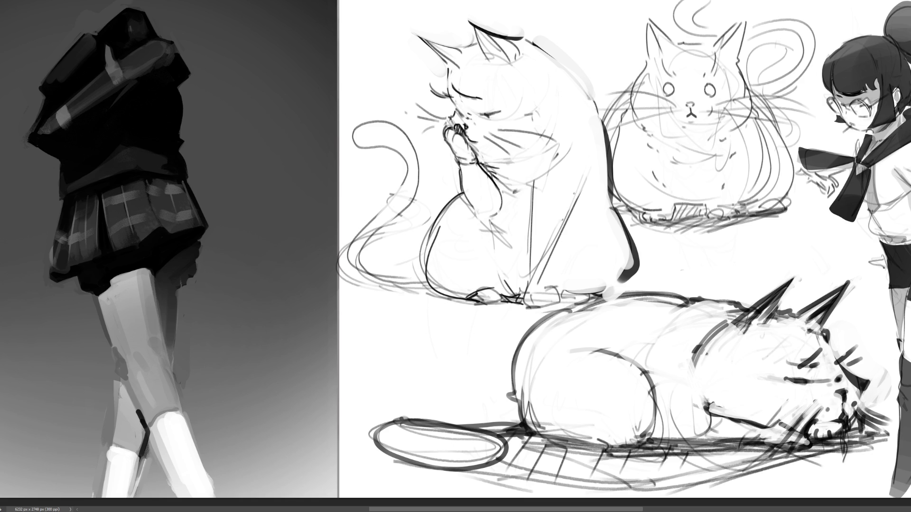
key(ctrl+z)
drag(547, 248, 525, 291)
mouse_move(557, 225)
mouse_down()
mouse_move(539, 280)
mouse_move(554, 285)
mouse_move(557, 300)
mouse_move(531, 308)
mouse_up()
key(ctrl+z)
Draw toes on the seated cat's front paw and shade the middle cat's cheeks gray
drag(526, 289, 528, 302)
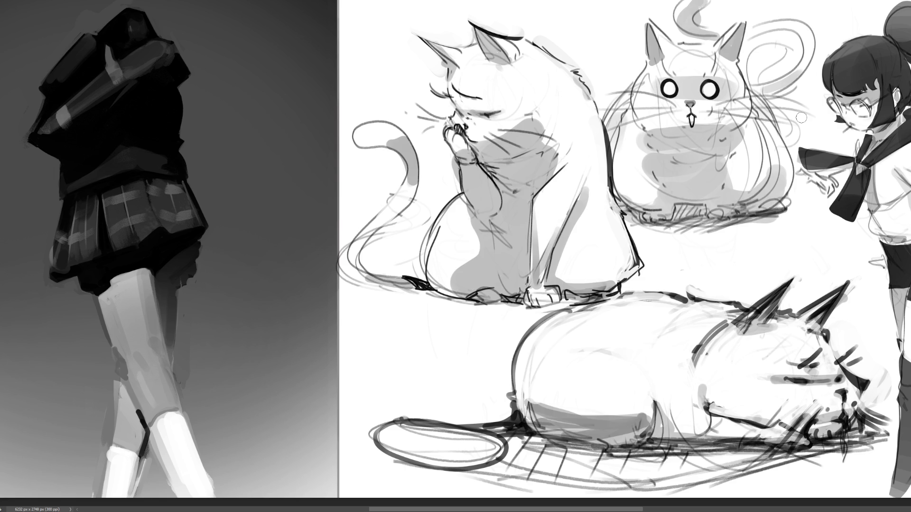
key(ctrl+z)
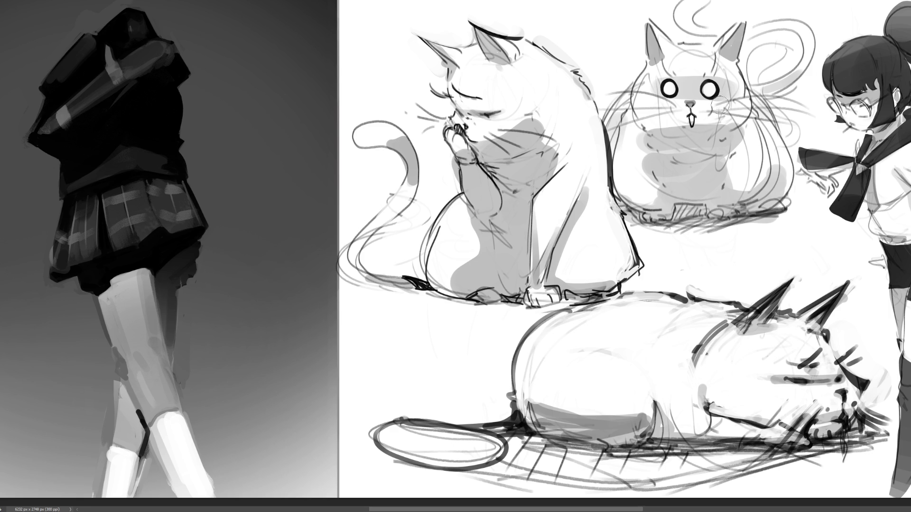
drag(716, 106, 738, 97)
drag(659, 101, 666, 103)
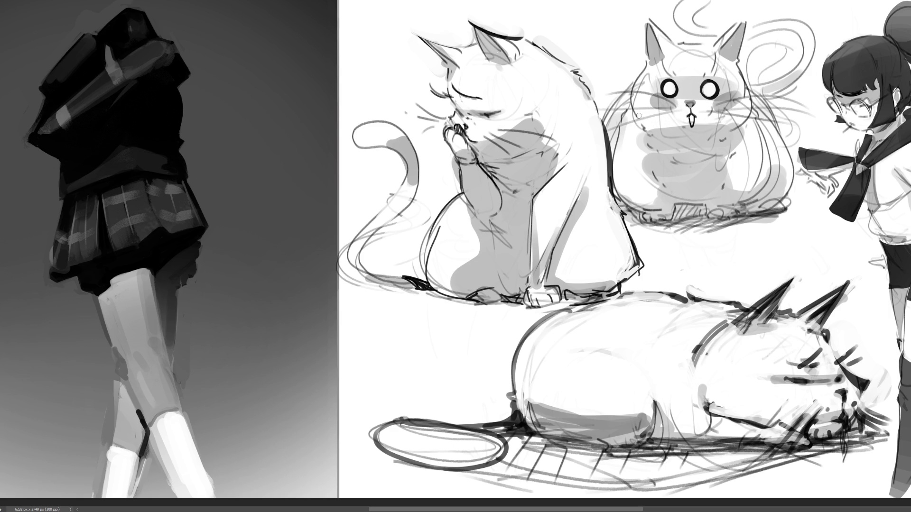
drag(714, 124, 738, 121)
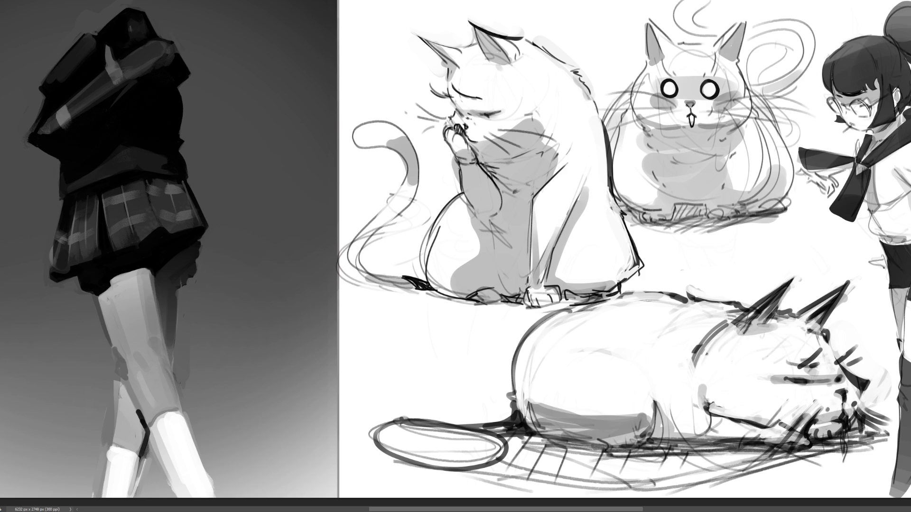
Shade both sides of the middle cat's belly gray and begin tabby stripes on its forehead
drag(640, 131, 645, 185)
drag(743, 125, 731, 191)
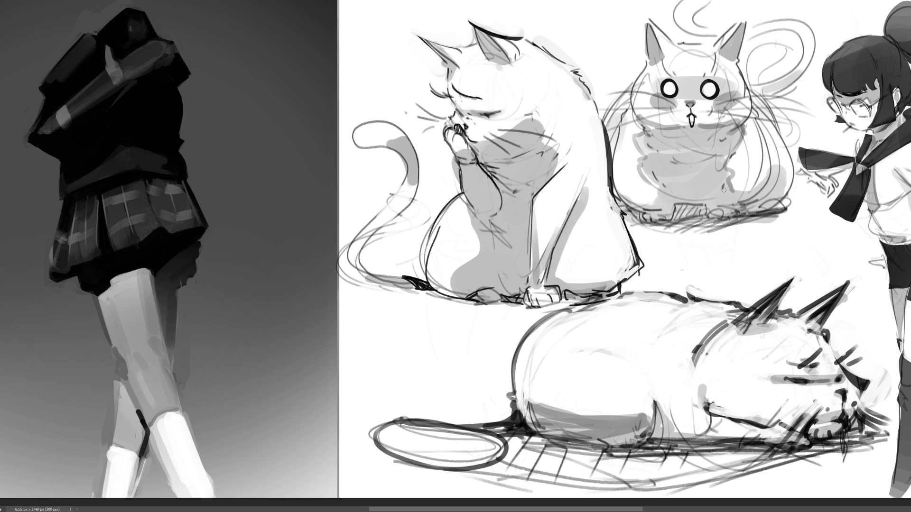
drag(654, 185, 634, 200)
mouse_move(733, 177)
mouse_down()
mouse_move(752, 190)
mouse_move(786, 163)
mouse_move(791, 179)
mouse_up()
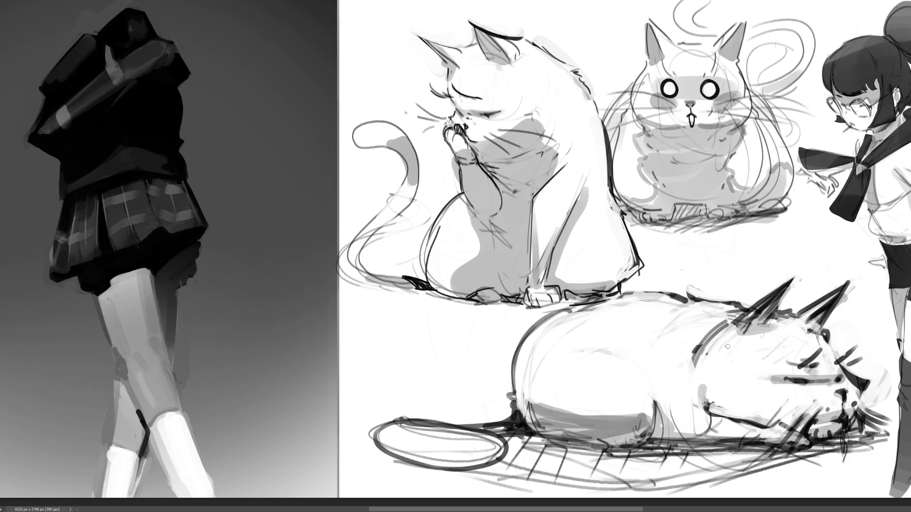
mouse_move(685, 48)
mouse_down()
mouse_move(673, 69)
mouse_move(702, 67)
mouse_move(641, 93)
mouse_up()
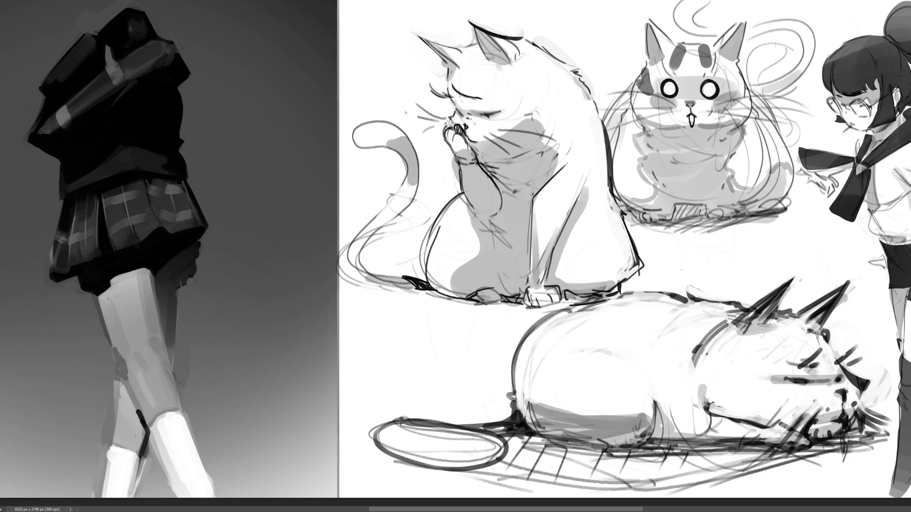
Paint dark patches on the middle cat's cheek and left side and darken its front paw
mouse_move(738, 78)
mouse_down()
mouse_move(734, 94)
mouse_move(761, 132)
mouse_up()
mouse_move(628, 101)
mouse_down()
mouse_move(620, 112)
mouse_move(627, 109)
mouse_up()
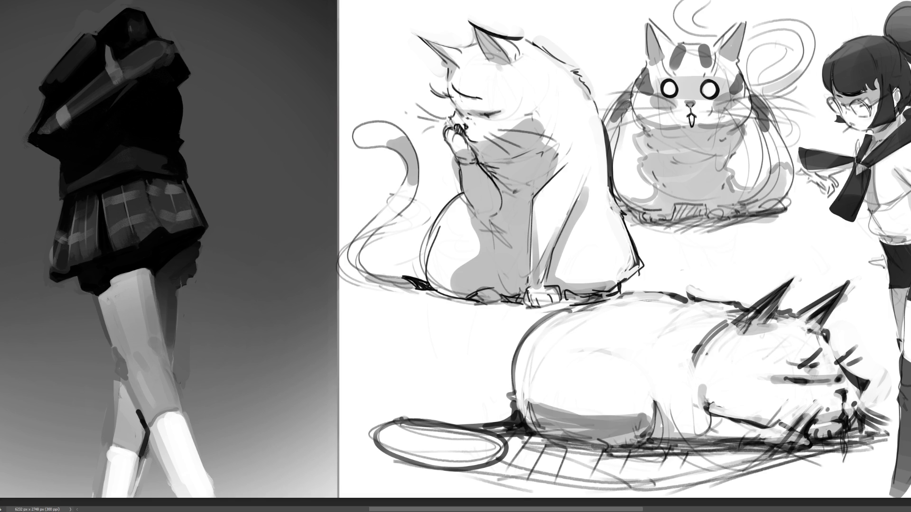
drag(645, 218, 773, 205)
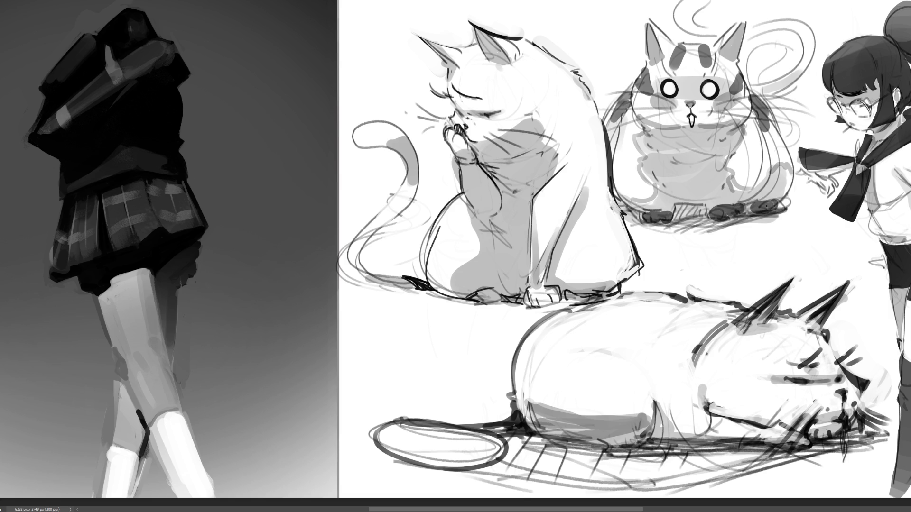
drag(625, 208, 644, 219)
Paint two dark curved tails above the middle cat's head, then zoom out to view the page
mouse_move(784, 25)
mouse_down()
mouse_move(774, 23)
mouse_move(806, 35)
mouse_move(782, 19)
mouse_move(769, 28)
mouse_move(807, 53)
mouse_up()
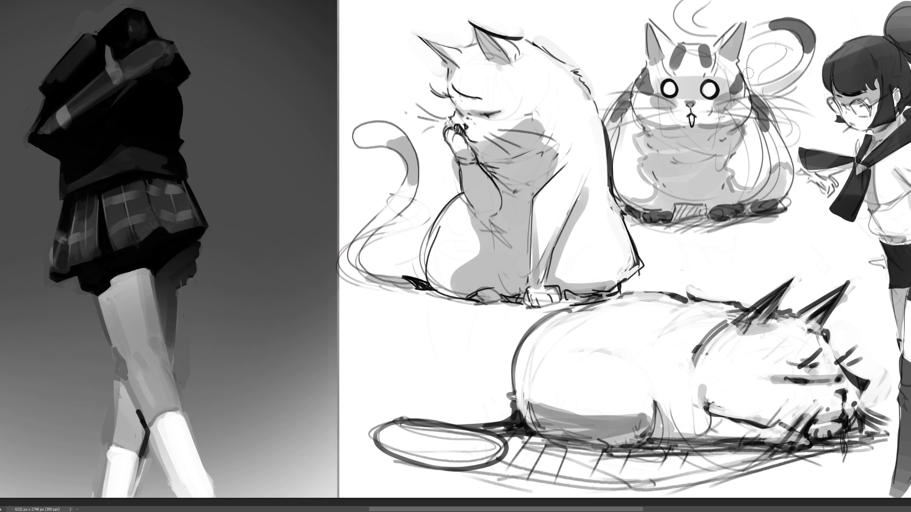
mouse_move(687, 5)
mouse_down()
mouse_move(698, 6)
mouse_move(678, 14)
mouse_move(684, 22)
mouse_up()
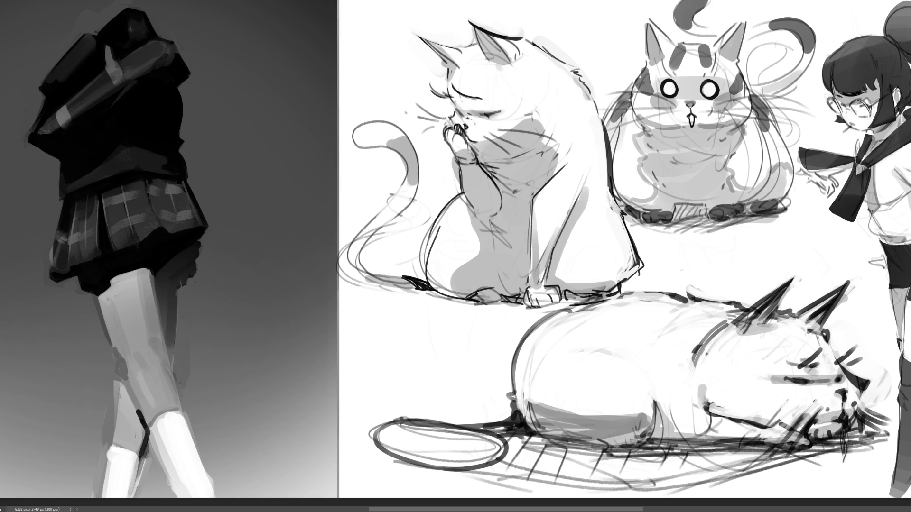
key(ctrl+minus)
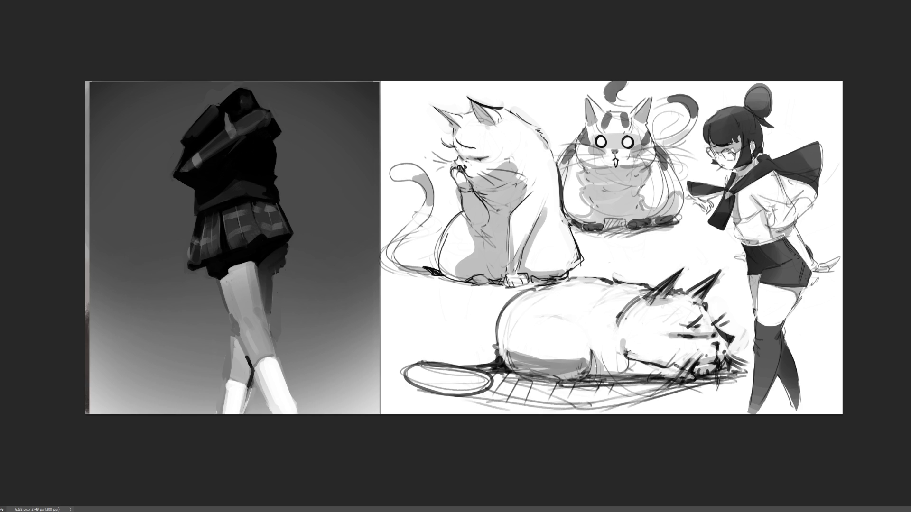
Redraw the striped cat's left ear outline and both cheek outlines with the pencil brush
click(656, 261)
key(ctrl+z)
mouse_move(585, 91)
mouse_down()
mouse_move(586, 120)
mouse_move(656, 90)
mouse_move(647, 125)
mouse_up()
drag(587, 123, 575, 146)
mouse_move(646, 120)
mouse_down()
mouse_move(654, 149)
mouse_move(618, 167)
mouse_up()
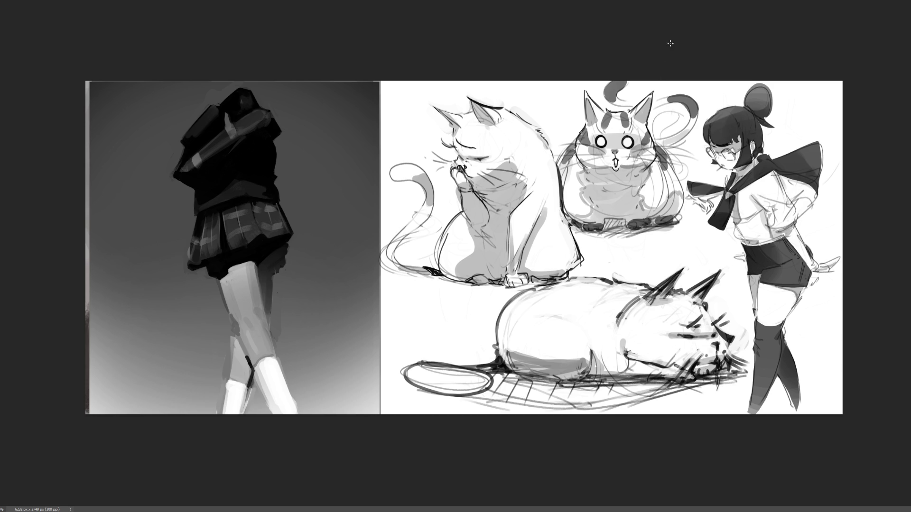
Draw long whiskers on both sides of the striped cat's face
mouse_move(604, 150)
mouse_down()
mouse_move(549, 142)
mouse_move(598, 149)
mouse_move(560, 173)
mouse_up()
drag(629, 151, 689, 135)
mouse_move(630, 153)
mouse_down()
mouse_move(696, 140)
mouse_move(700, 164)
mouse_up()
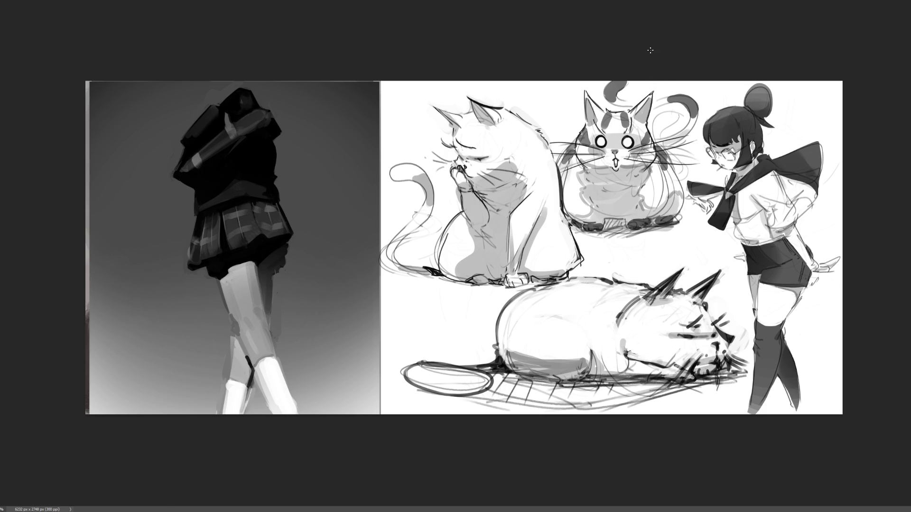
Strengthen the cat's side outlines, undo stray strokes, and paint a dark patch between its front feet
drag(672, 166, 656, 219)
drag(571, 138, 560, 166)
drag(663, 135, 659, 147)
key(ctrl+z)
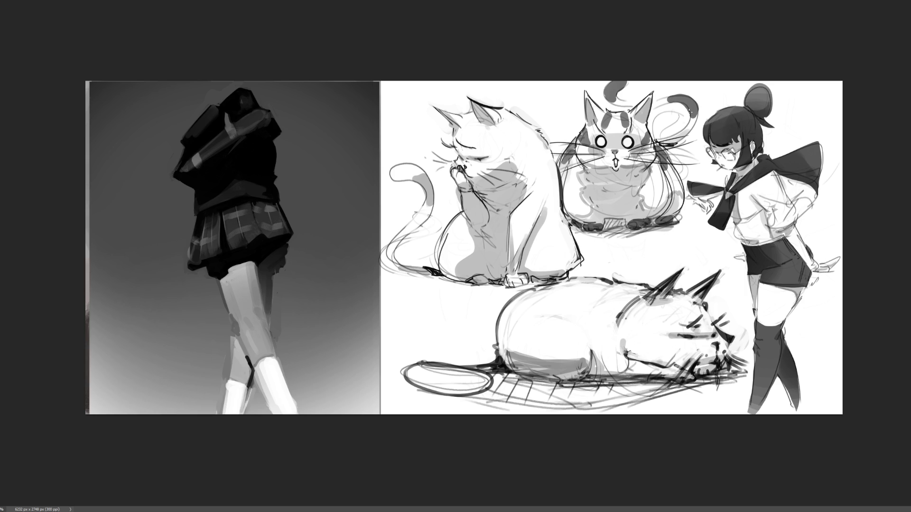
key(ctrl+z)
mouse_move(605, 219)
mouse_down()
mouse_move(625, 223)
mouse_move(604, 227)
mouse_move(628, 233)
mouse_move(590, 233)
mouse_move(671, 224)
mouse_move(600, 233)
mouse_move(641, 237)
mouse_move(669, 225)
mouse_move(583, 230)
mouse_move(679, 219)
mouse_move(574, 234)
mouse_move(649, 244)
mouse_move(681, 220)
mouse_move(650, 242)
mouse_move(621, 241)
mouse_move(673, 230)
mouse_up()
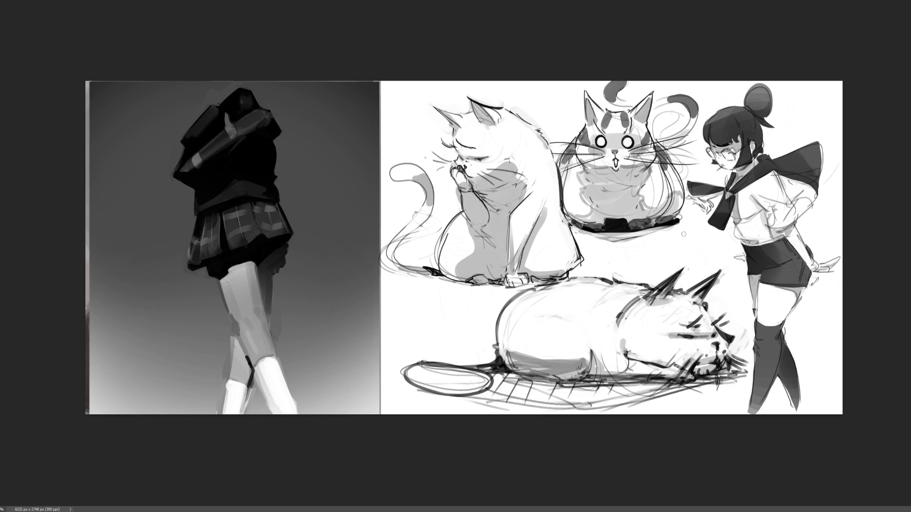
Paint white over the stray lines around both of the sleeping cat's ears, then zoom in
drag(645, 280, 704, 328)
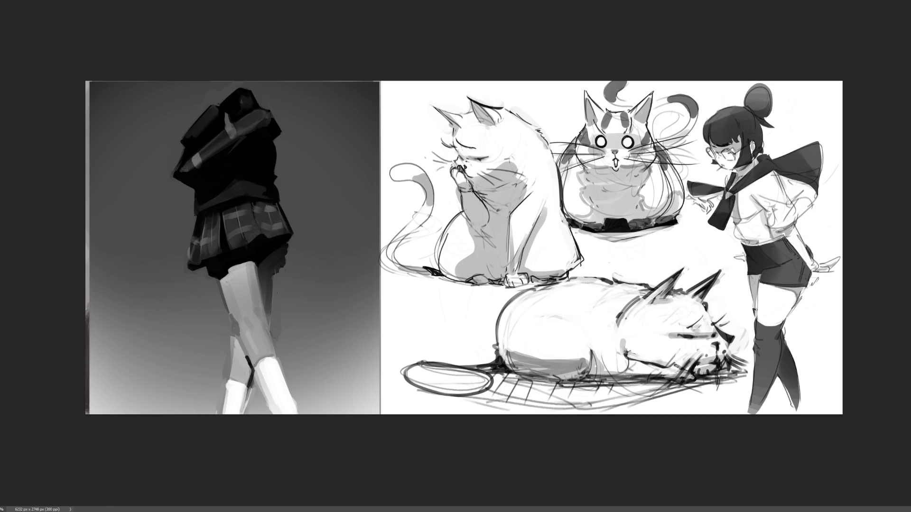
mouse_move(737, 256)
mouse_down()
mouse_move(712, 283)
mouse_move(716, 276)
mouse_up()
drag(649, 295, 683, 268)
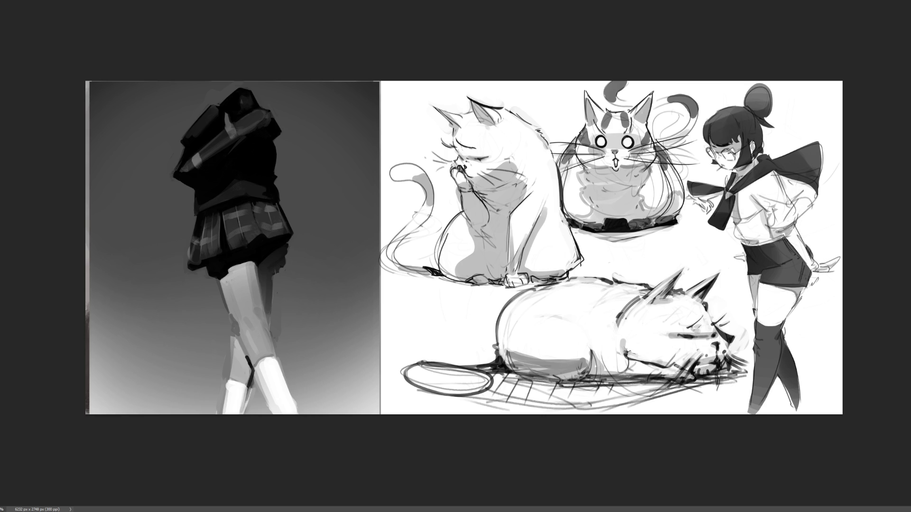
key(ctrl+plus)
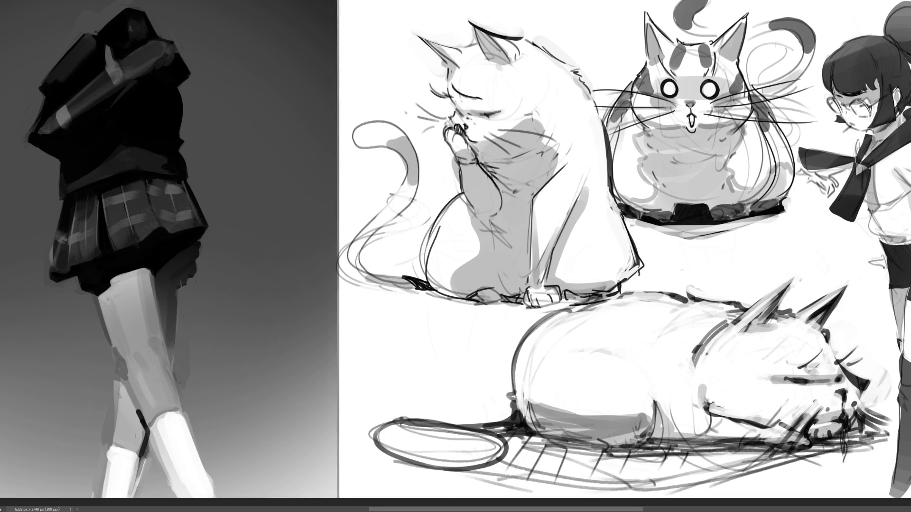
Paint a short light vertical line dividing the striped cat's forehead patch into two stripes
key(ctrl+minus)
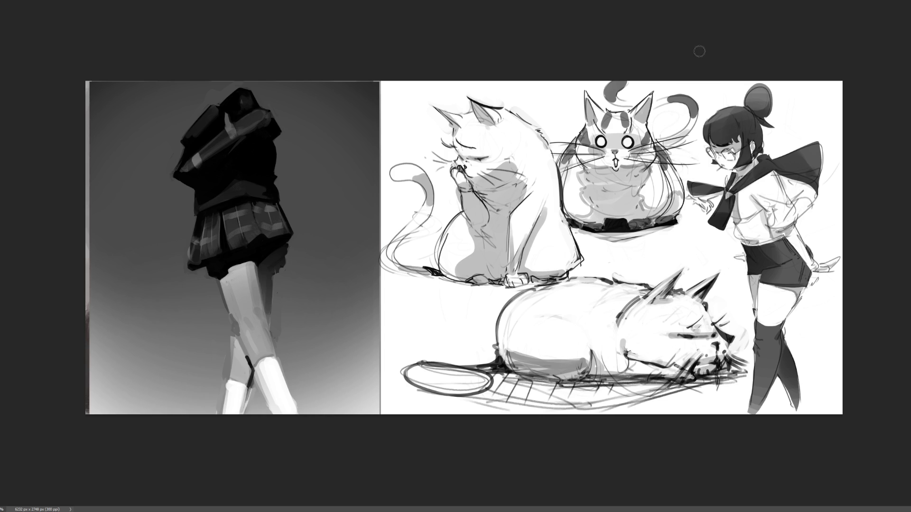
drag(616, 118, 616, 125)
key(ctrl+z)
key(ctrl+shift+z)
key(ctrl+plus)
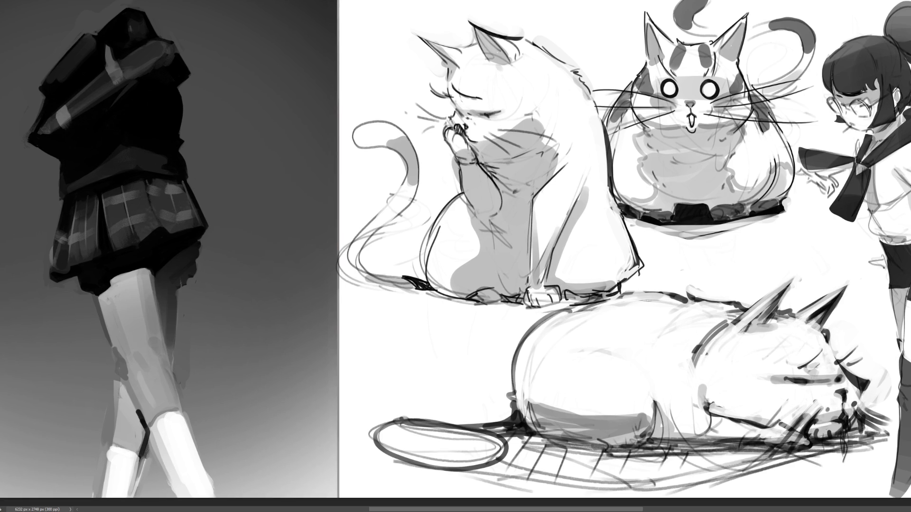
scroll(455, 256, right, 3)
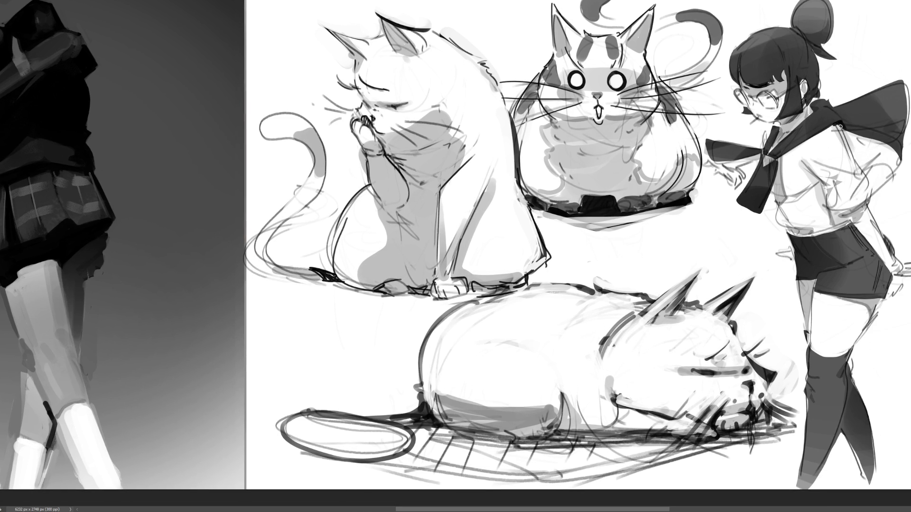
Darken the schoolgirl's collar and its right edge, undoing the extra shading
drag(846, 127, 905, 122)
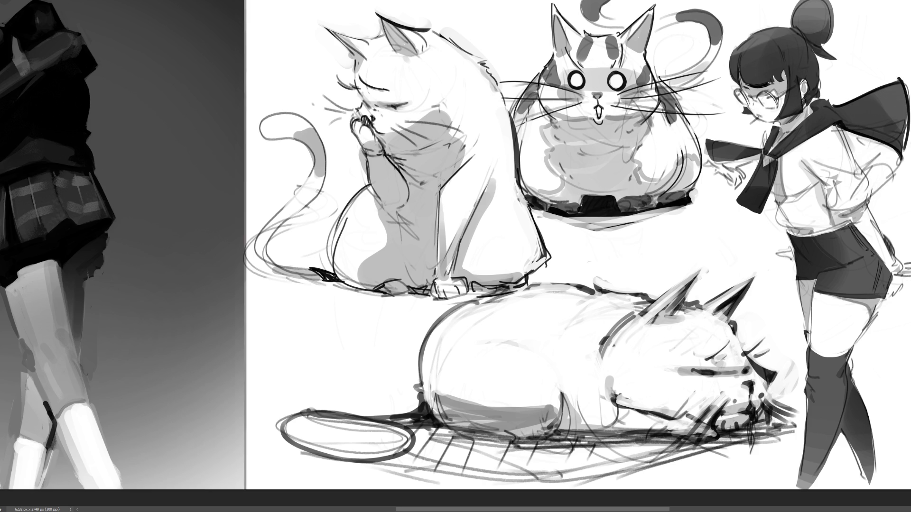
drag(903, 80, 905, 146)
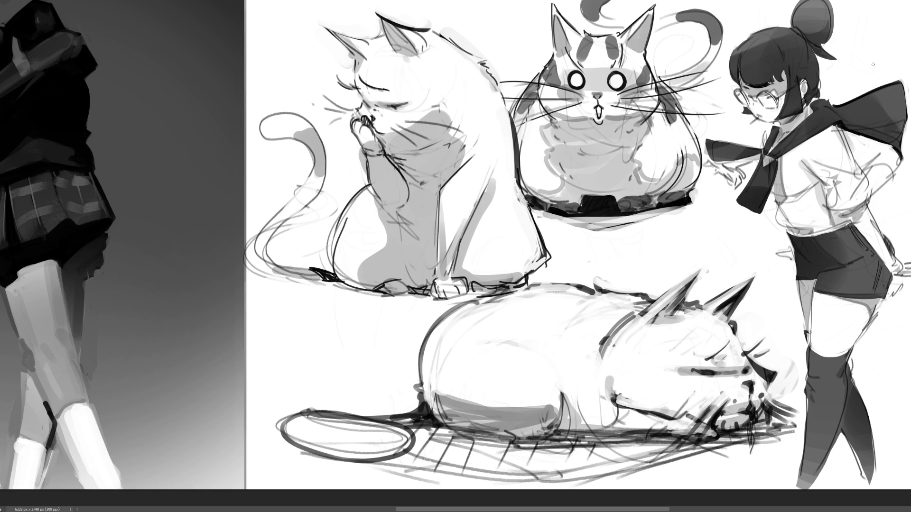
drag(849, 134, 869, 144)
key(ctrl+z)
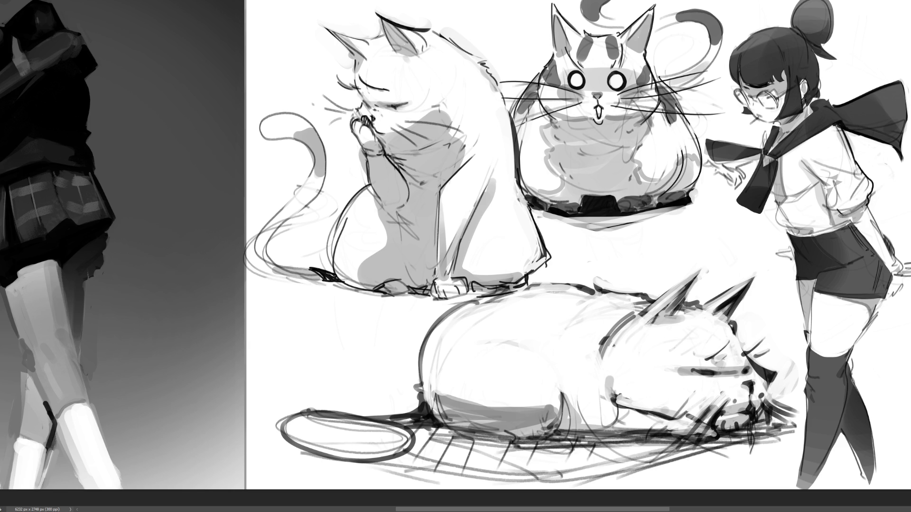
Draw a sleeve cuff and redraw two shirt crease strokes near the girl's sleeve
drag(838, 214, 867, 211)
mouse_move(836, 209)
mouse_down()
mouse_move(867, 204)
mouse_move(837, 213)
mouse_up()
key(ctrl+z)
drag(802, 162, 834, 184)
key(ctrl+z)
drag(805, 152, 836, 215)
key(ctrl+z)
mouse_move(820, 181)
mouse_down()
mouse_move(824, 203)
mouse_move(840, 213)
mouse_move(846, 252)
mouse_up()
Redraw a longer arm edge line and sketch the girl's hand at the page edge
drag(865, 200, 890, 249)
key(ctrl+z)
drag(865, 202, 892, 260)
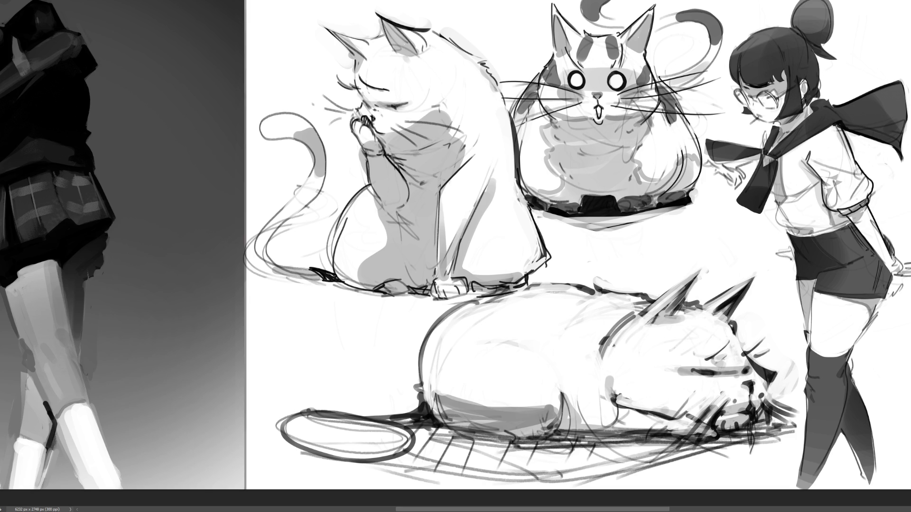
mouse_move(893, 260)
mouse_down()
mouse_move(910, 256)
mouse_move(892, 274)
mouse_move(909, 273)
mouse_up()
Reshape the girl's hand outline and add faint shading to the shirt near the collar
drag(901, 256, 906, 275)
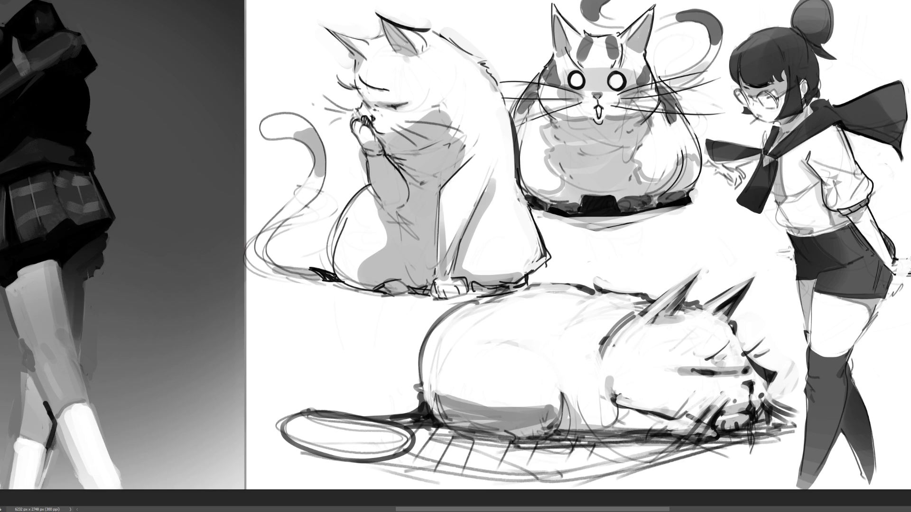
mouse_move(892, 228)
mouse_down()
mouse_move(895, 287)
mouse_move(891, 276)
mouse_move(857, 347)
mouse_up()
key(ctrl+z)
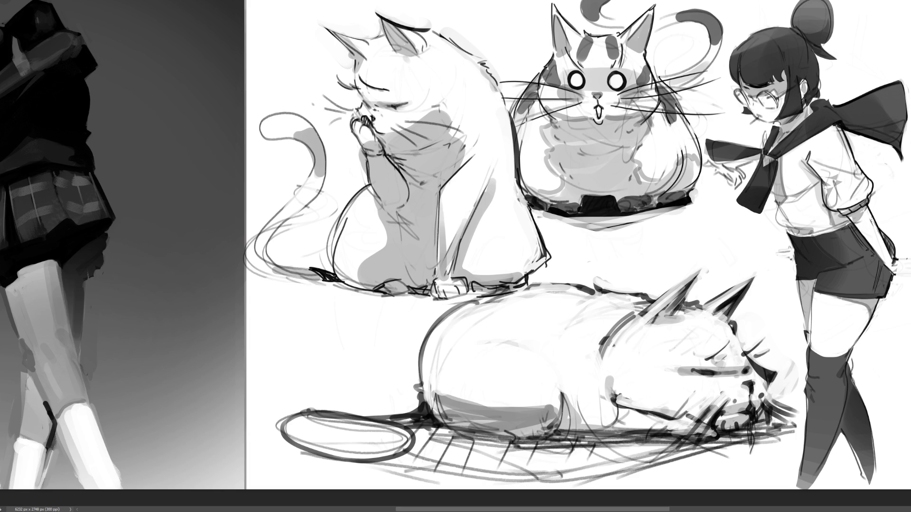
drag(880, 235, 871, 219)
drag(830, 130, 847, 159)
mouse_move(834, 124)
mouse_down()
mouse_move(867, 199)
mouse_move(872, 190)
mouse_move(866, 198)
mouse_up()
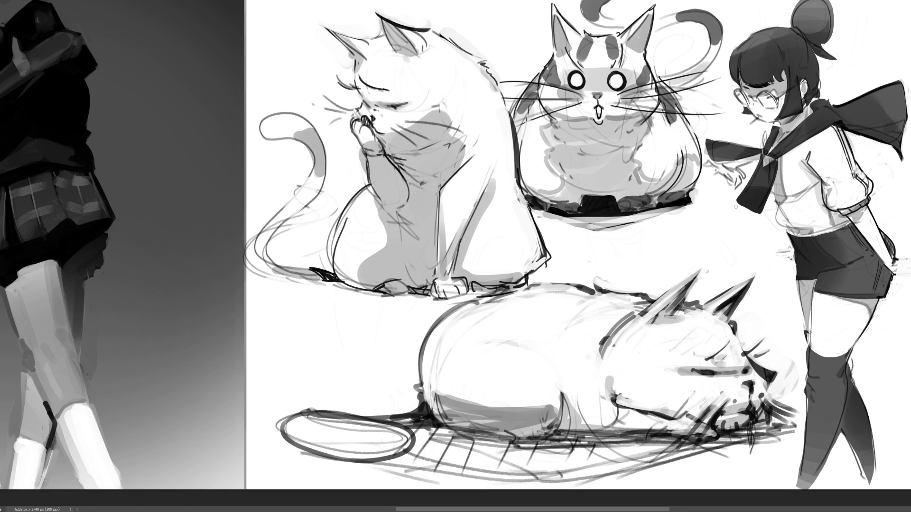
Outline the end of the girl's scarf, discarding a trial shirt fold stroke
mouse_move(738, 197)
mouse_down()
mouse_move(742, 221)
mouse_move(758, 223)
mouse_move(743, 213)
mouse_move(761, 213)
mouse_move(764, 224)
mouse_up()
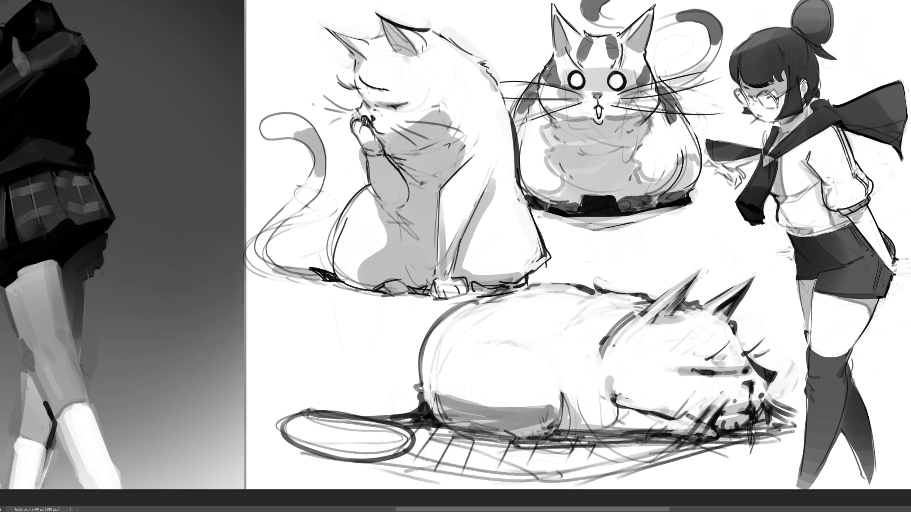
drag(795, 204, 811, 226)
key(ctrl+z)
key(ctrl+z)
key(ctrl+z)
Redraw the waistband line, draw the skirt's left edge, and mark the stocking's top edge
mouse_move(778, 221)
mouse_down()
mouse_move(808, 225)
mouse_move(810, 234)
mouse_move(853, 222)
mouse_up()
key(ctrl+z)
key(ctrl+z)
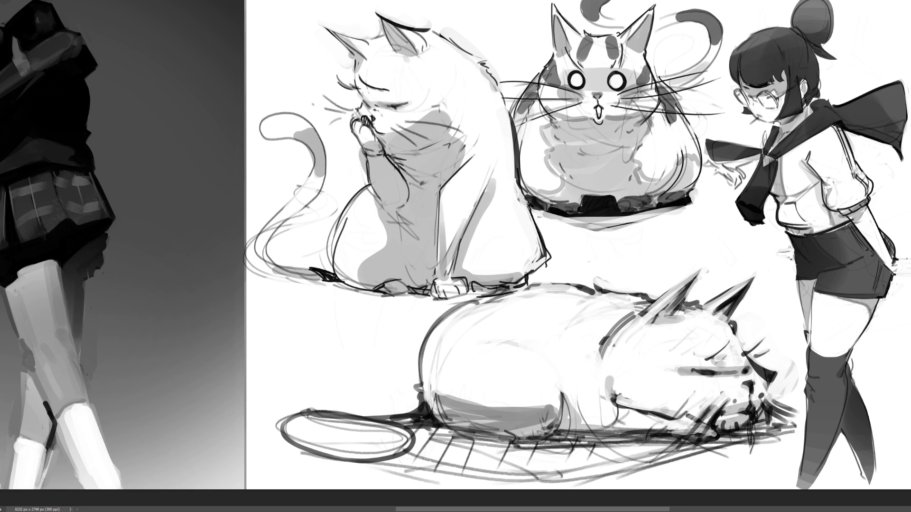
key(ctrl+z)
mouse_move(803, 234)
mouse_down()
mouse_move(854, 221)
mouse_move(842, 224)
mouse_up()
mouse_move(786, 234)
mouse_down()
mouse_move(796, 278)
mouse_move(816, 275)
mouse_up()
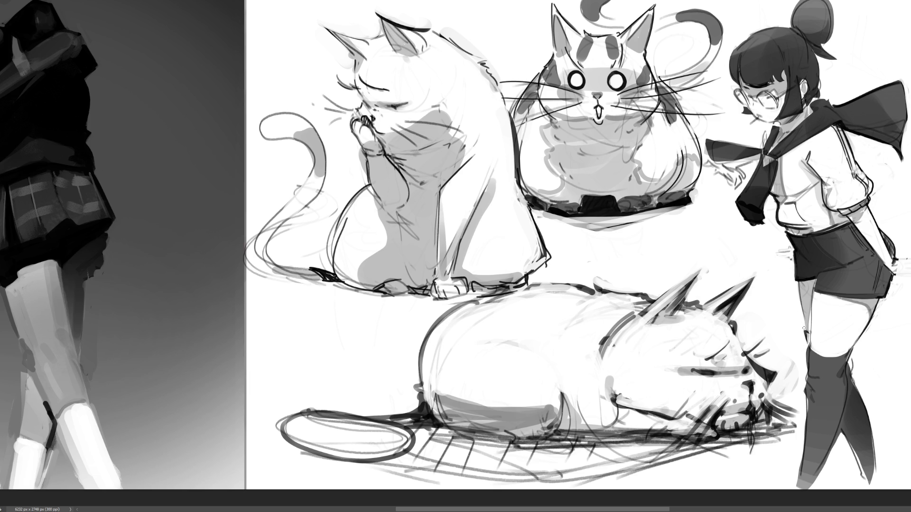
drag(805, 333, 806, 341)
Stroke the stocking edge, hip shading, shorts waistband and the shorts' right edge
drag(807, 376, 806, 417)
drag(818, 271, 829, 266)
drag(825, 238, 849, 232)
mouse_move(891, 268)
mouse_down()
mouse_move(903, 290)
mouse_move(909, 259)
mouse_up()
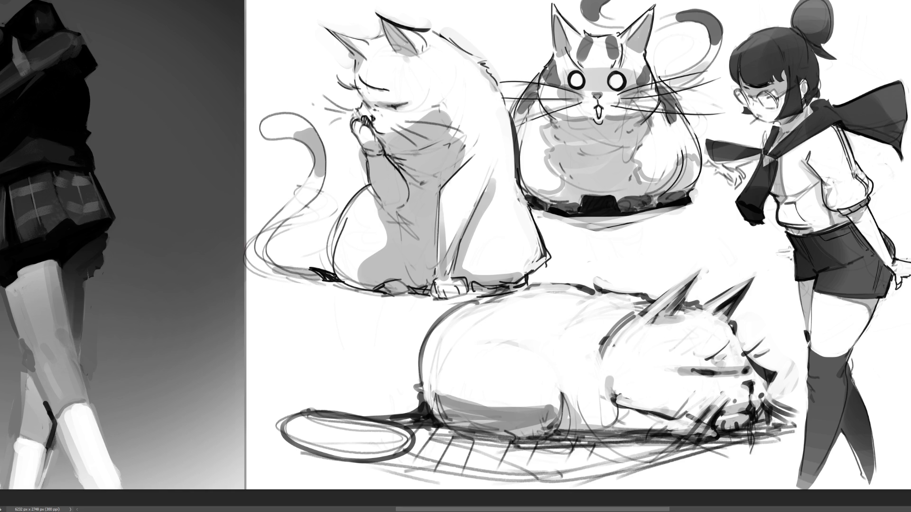
Sketch and define the girl's fingers beside her shorts with small dark strokes
drag(793, 246, 786, 251)
drag(790, 245, 778, 255)
drag(792, 251, 781, 256)
drag(793, 254, 781, 251)
drag(785, 245, 776, 249)
drag(795, 245, 785, 248)
Darken the hair bangs and the hair edges near her ear and glasses
drag(784, 47, 788, 116)
mouse_move(799, 83)
mouse_down()
mouse_move(794, 110)
mouse_move(799, 71)
mouse_up()
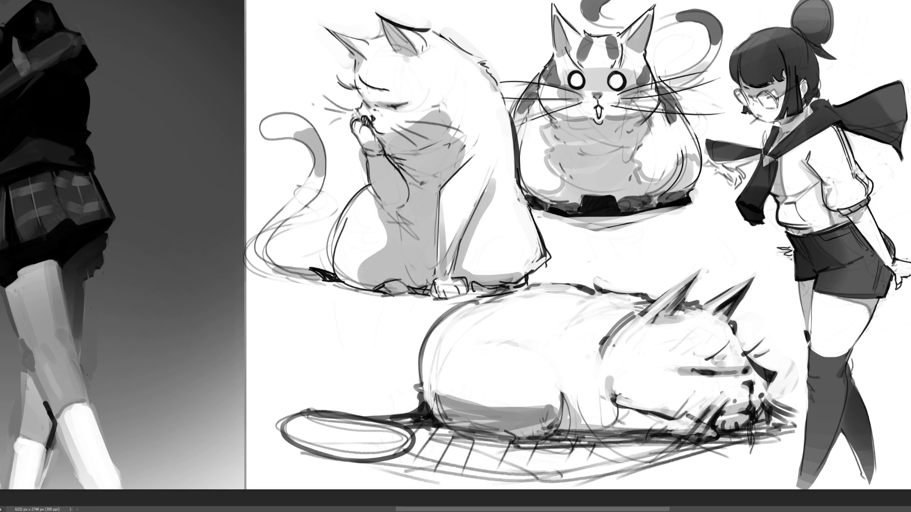
mouse_move(738, 90)
mouse_down()
mouse_move(733, 106)
mouse_move(742, 108)
mouse_up()
Redraw the dark hair edge by the glasses and paint a light highlight arc across the hair
key(ctrl+z)
key(ctrl+z)
key(ctrl+z)
mouse_move(750, 91)
mouse_down()
mouse_move(744, 109)
mouse_move(767, 99)
mouse_move(757, 109)
mouse_move(784, 109)
mouse_move(767, 116)
mouse_move(795, 87)
mouse_move(776, 97)
mouse_up()
drag(738, 63, 813, 45)
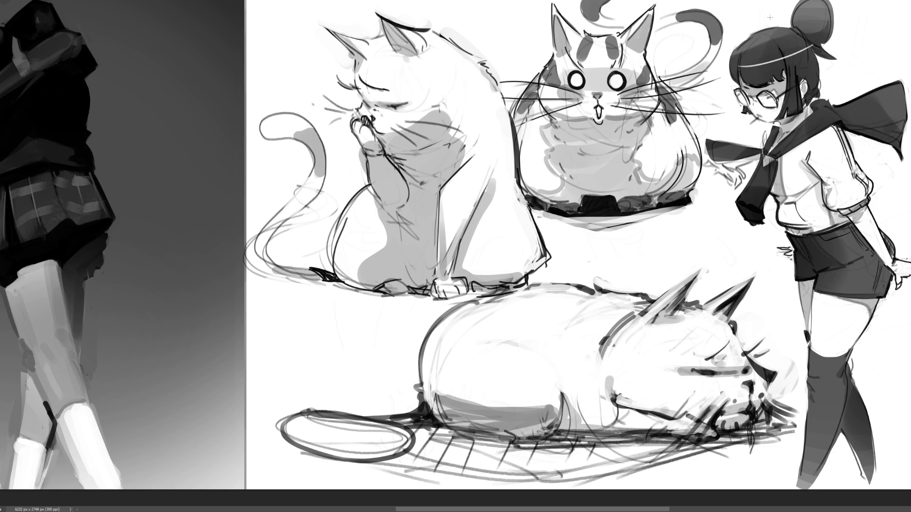
key(ctrl+z)
drag(738, 64, 806, 47)
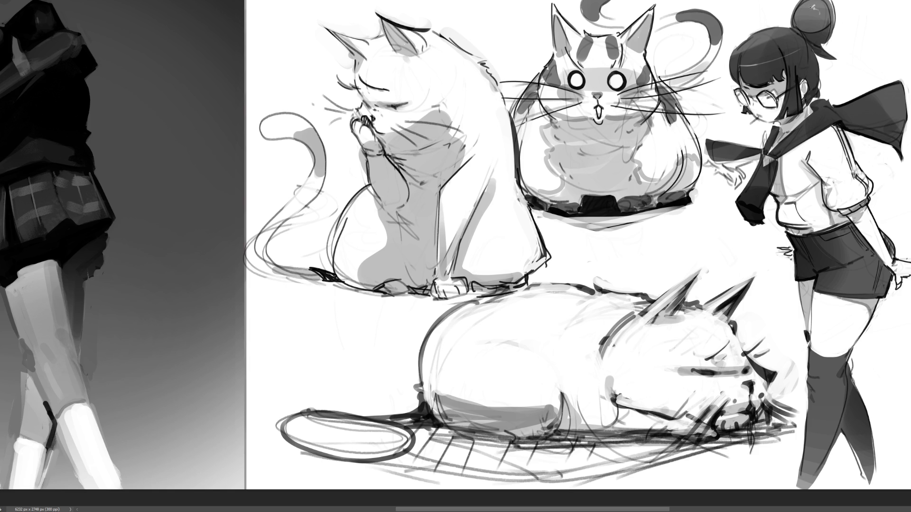
Darken the hair outlines left of the bun and along the upper-left bangs
drag(773, 30, 795, 25)
drag(747, 40, 728, 76)
drag(747, 41, 727, 83)
drag(778, 50, 782, 79)
drag(779, 62, 770, 76)
key(ctrl+z)
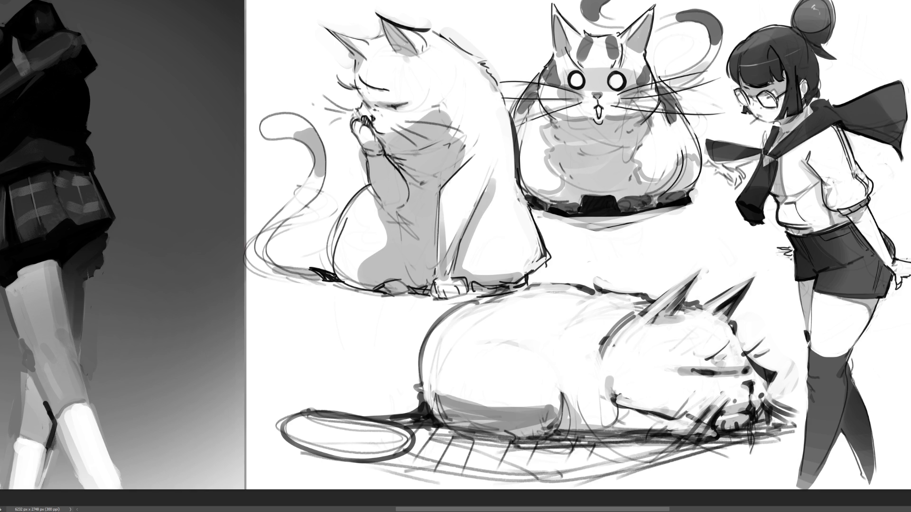
Darken the glasses' edge, shade the collar near shoulder and neck, and darken the tie knot
drag(749, 115, 752, 107)
drag(806, 109, 819, 100)
drag(801, 113, 804, 119)
click(778, 136)
drag(763, 156, 777, 166)
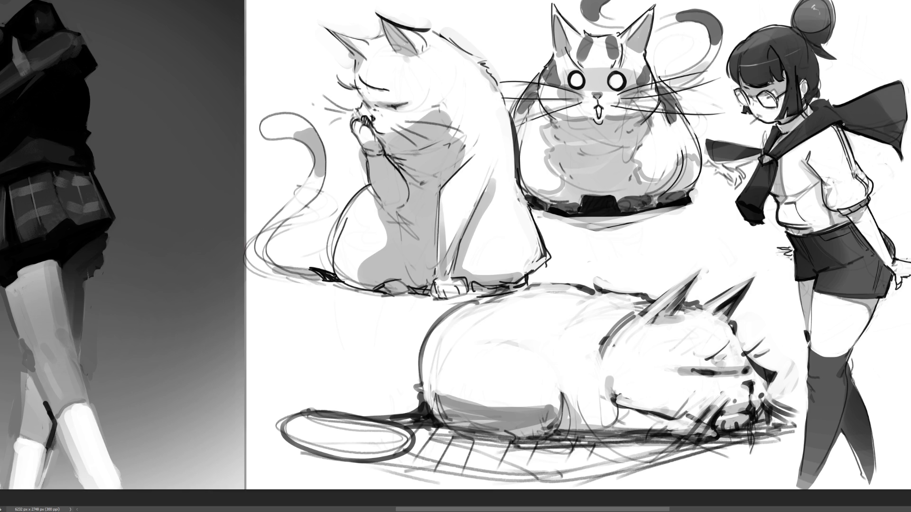
drag(764, 132, 764, 144)
Erase the sketched hand, paint a dark fist at the scarf tip, and whiten the pointing finger
mouse_move(712, 167)
mouse_down()
mouse_move(740, 169)
mouse_move(720, 168)
mouse_move(735, 186)
mouse_move(751, 163)
mouse_up()
mouse_move(718, 130)
mouse_down()
mouse_move(717, 139)
mouse_move(712, 123)
mouse_move(724, 133)
mouse_move(707, 134)
mouse_up()
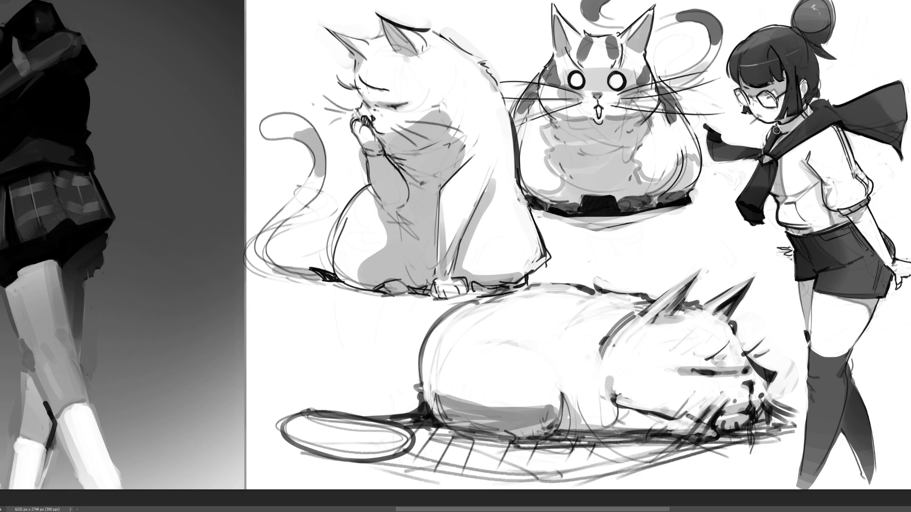
drag(703, 124, 716, 133)
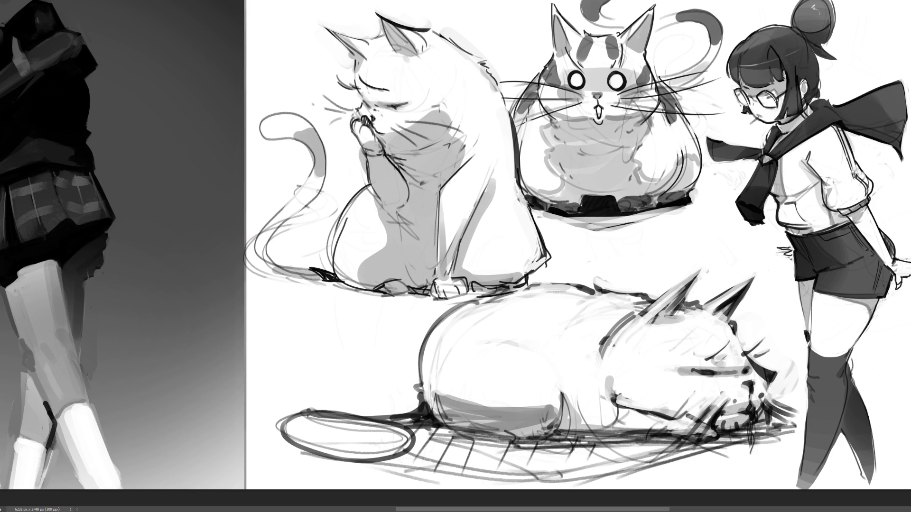
drag(733, 76, 781, 75)
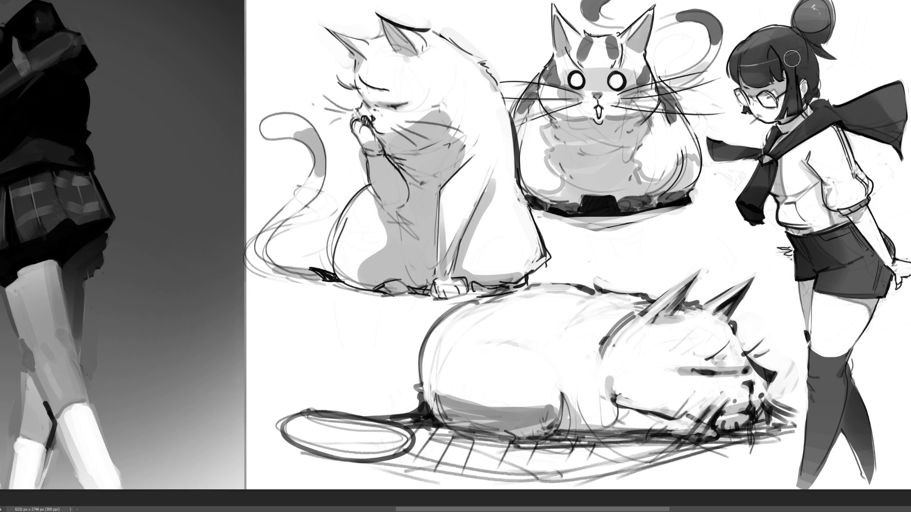
Replace the bangs stroke with small dark touches in the hair and above the glasses
key(ctrl+z)
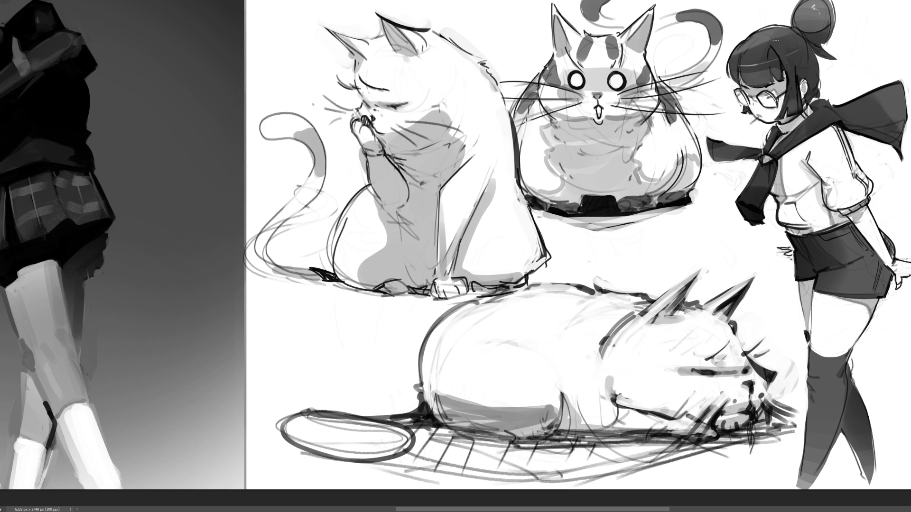
drag(743, 57, 732, 79)
drag(750, 101, 761, 98)
key(ctrl+minus)
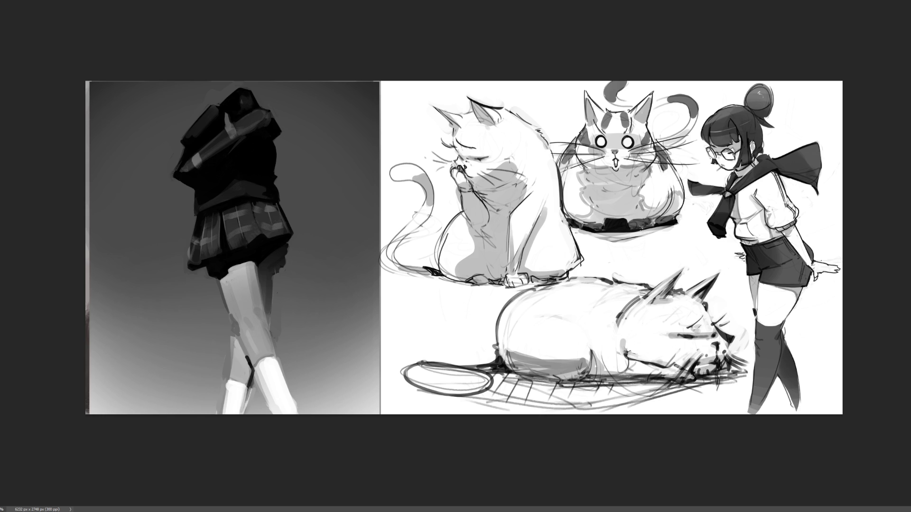
Hand-letter 'BRB' to the left of the sleeping cat
mouse_move(397, 300)
mouse_down()
mouse_move(403, 327)
mouse_move(427, 313)
mouse_move(441, 319)
mouse_up()
mouse_move(448, 316)
mouse_down()
mouse_move(457, 327)
mouse_move(448, 328)
mouse_up()
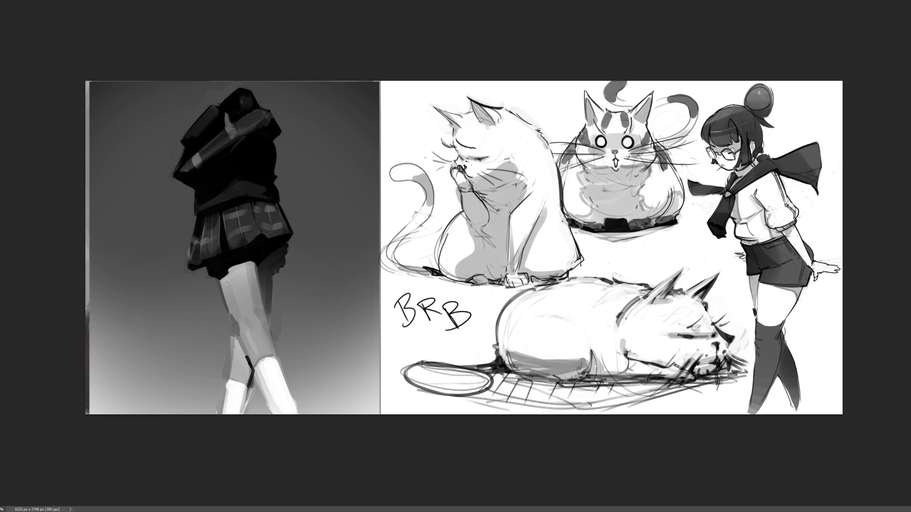
Select and remove the handwritten BRB note, then zoom in on the cat sketches
mouse_move(457, 292)
mouse_down()
mouse_move(441, 330)
mouse_move(344, 303)
mouse_move(455, 290)
mouse_up()
key(ctrl+z)
key(ctrl+z)
key(ctrl+z)
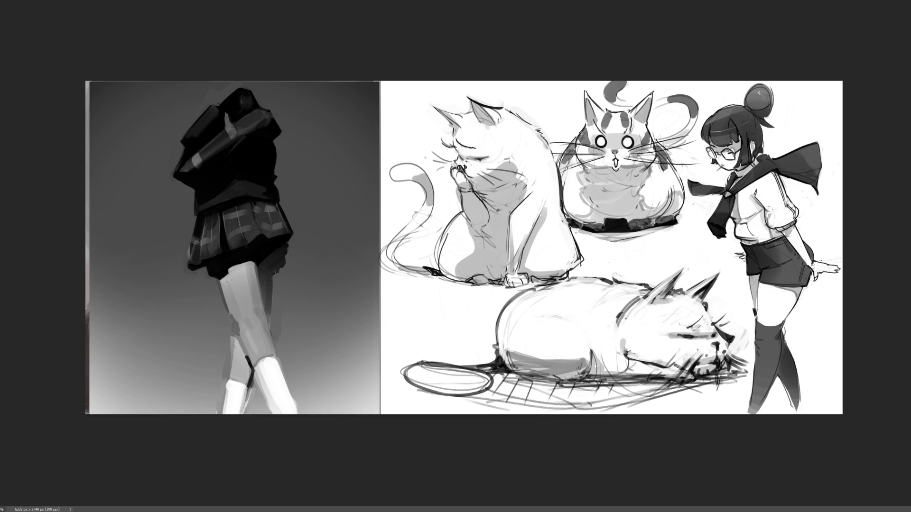
key(ctrl+plus)
key(ctrl+plus)
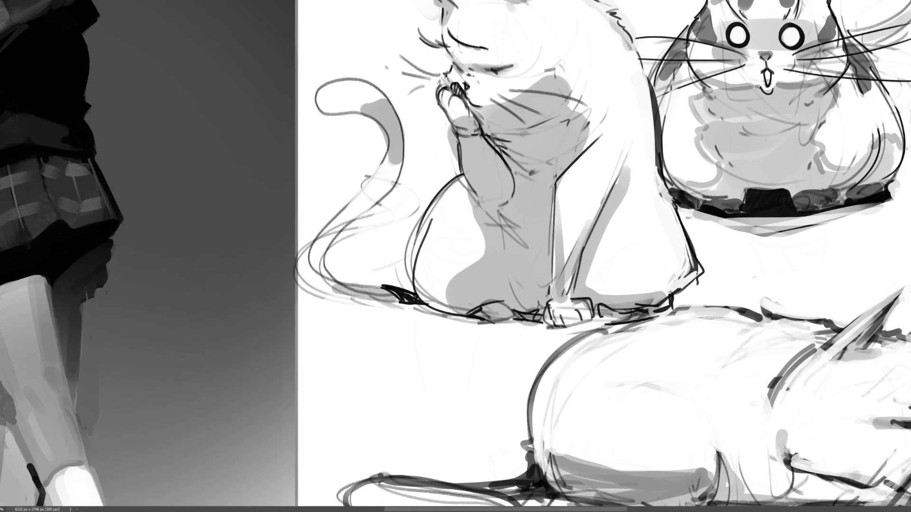
Lasso the area between the shorts and inner thigh and paint it darker with a larger brush
scroll(455, 253, left, 5)
scroll(455, 253, down, 1)
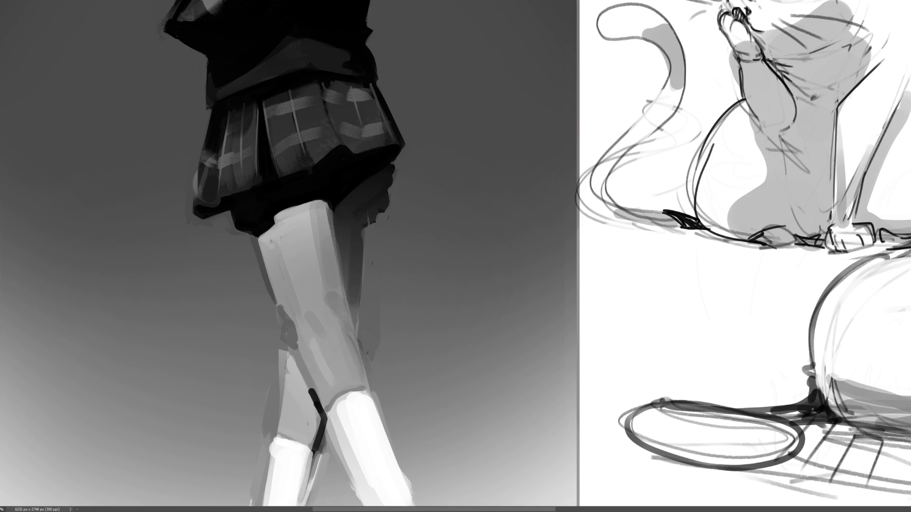
click(405, 145)
mouse_move(390, 164)
mouse_down()
mouse_move(388, 211)
mouse_move(365, 232)
mouse_move(357, 335)
mouse_move(324, 181)
mouse_move(339, 149)
mouse_move(381, 150)
mouse_move(395, 135)
mouse_up()
key(bracketright)
key(bracketright)
key(bracketright)
click(360, 147)
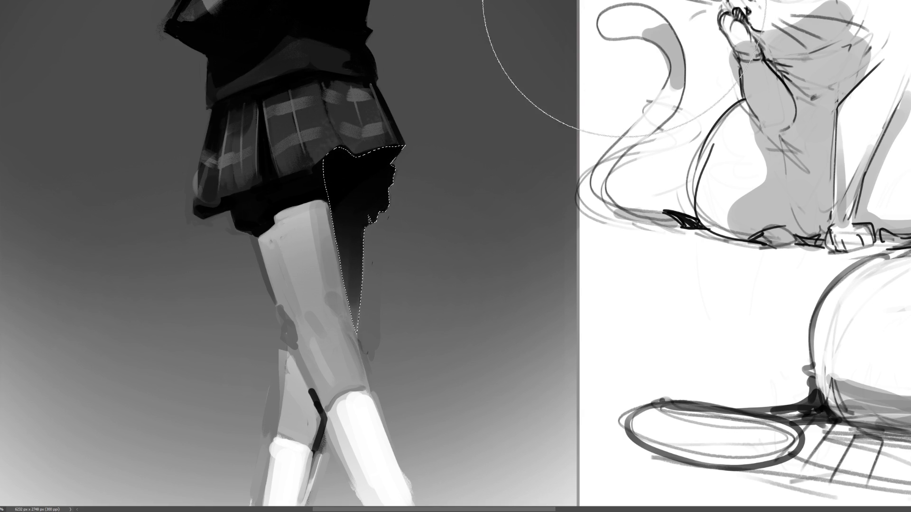
key(ctrl+d)
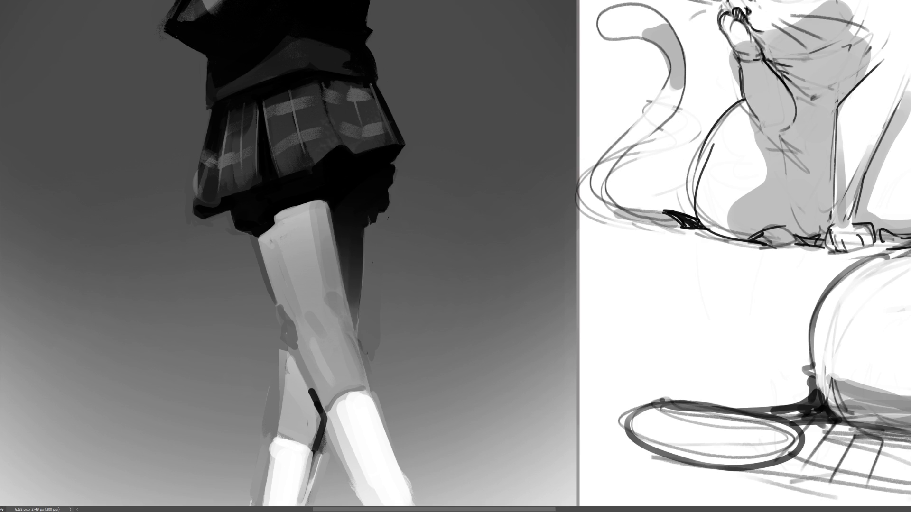
key(ctrl+minus)
key(ctrl+minus)
key(ctrl+minus)
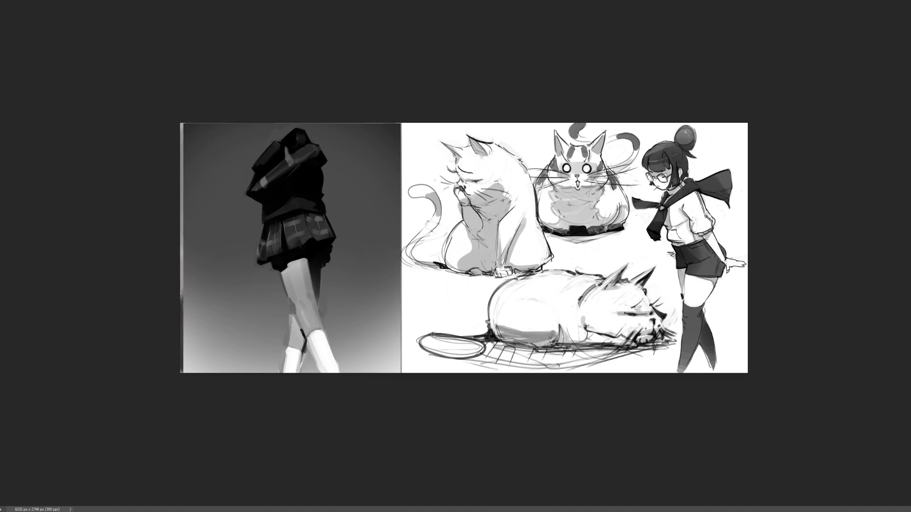
key(ctrl+plus)
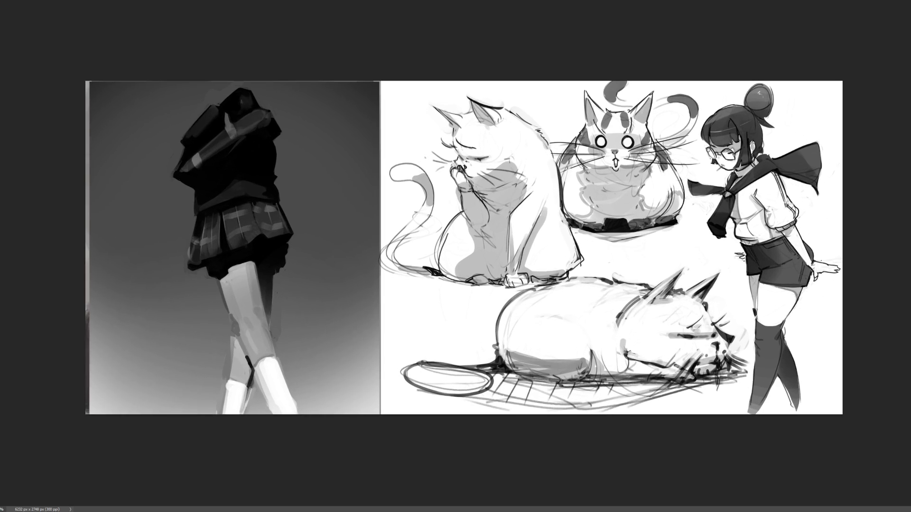
key(ctrl+plus)
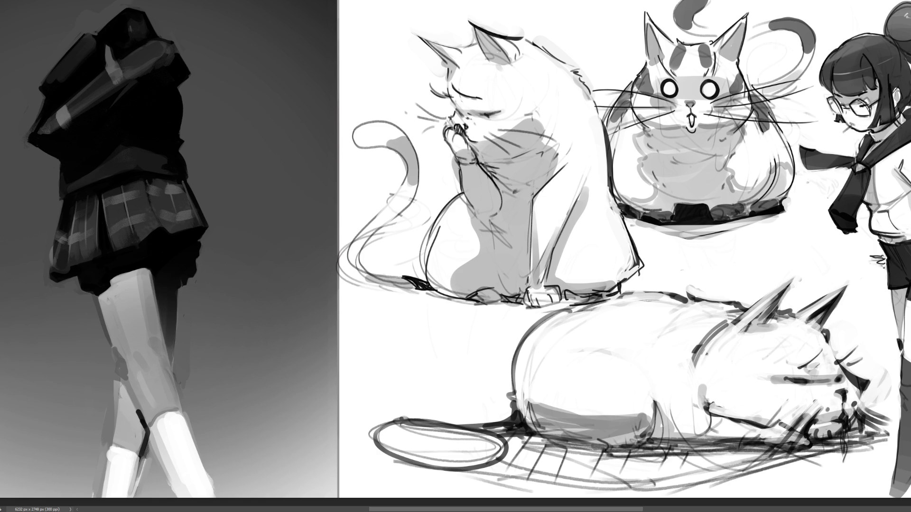
Redraw the cat's upper tail outline and the line joining tail to paw with darker strokes
drag(399, 172, 400, 178)
drag(410, 203, 388, 218)
drag(419, 173, 397, 216)
mouse_move(421, 173)
mouse_down()
mouse_move(362, 270)
mouse_move(402, 280)
mouse_up()
key(ctrl+z)
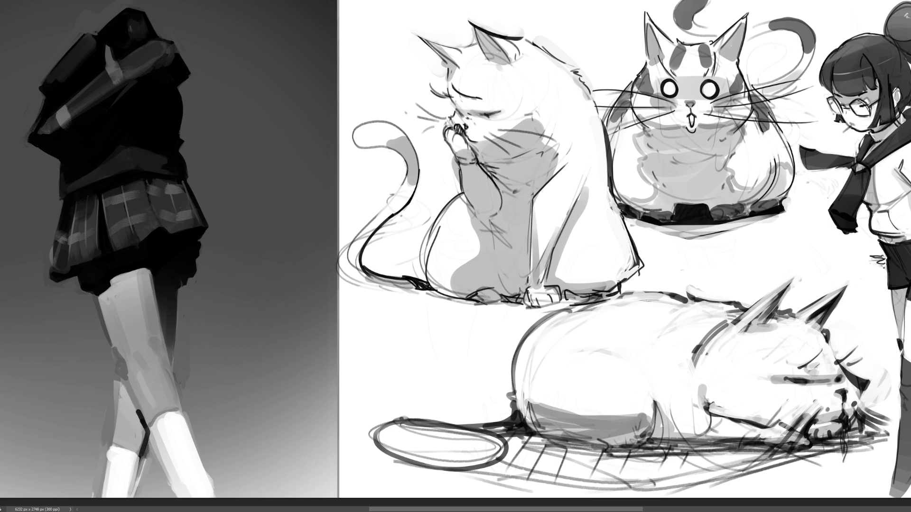
key(ctrl+z)
drag(359, 257, 409, 279)
drag(404, 180, 364, 228)
key(ctrl+z)
drag(406, 171, 385, 208)
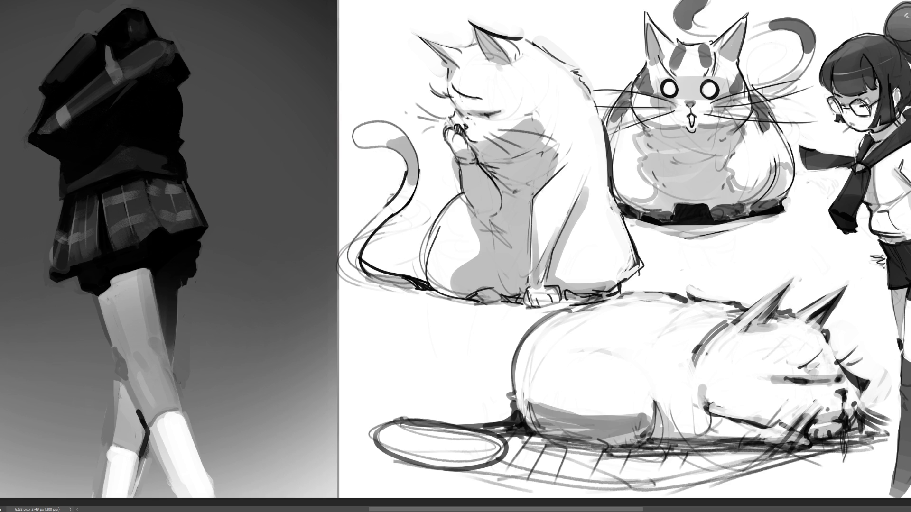
drag(405, 169, 378, 214)
Ink the tail's outer and bottom edges and clean up the faint lines beside it
drag(388, 204, 355, 245)
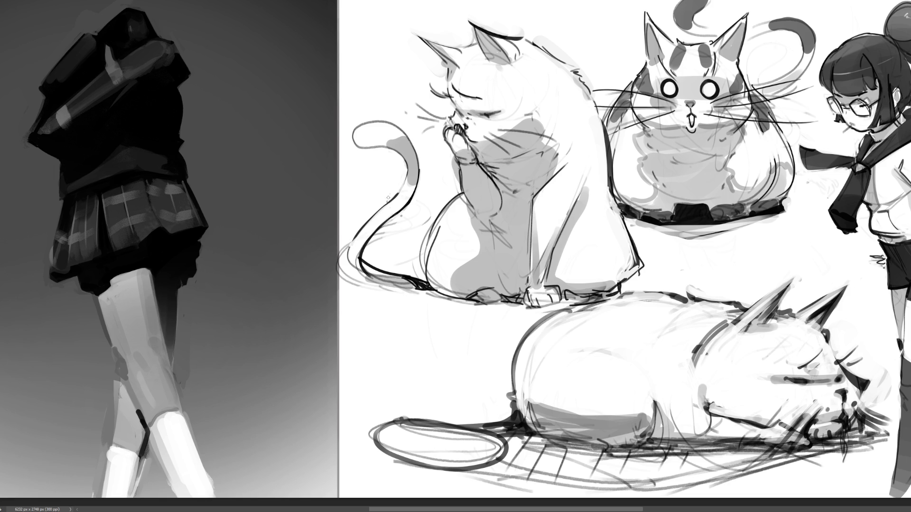
mouse_move(353, 240)
mouse_down()
mouse_move(355, 265)
mouse_move(357, 245)
mouse_move(364, 266)
mouse_move(386, 275)
mouse_move(356, 258)
mouse_move(368, 272)
mouse_move(411, 291)
mouse_up()
key(ctrl+z)
drag(353, 271, 411, 290)
key(ctrl+z)
drag(354, 270, 411, 288)
drag(353, 271, 400, 287)
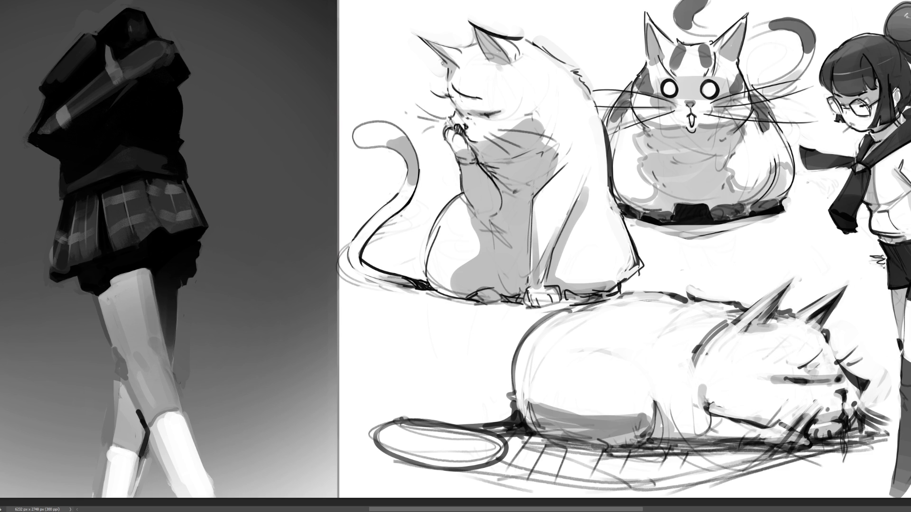
Strengthen the cat's ear edge and redraw its closed eye line
drag(445, 60, 448, 64)
drag(418, 36, 465, 46)
key(ctrl+z)
key(ctrl+z)
key(ctrl+z)
key(ctrl+y)
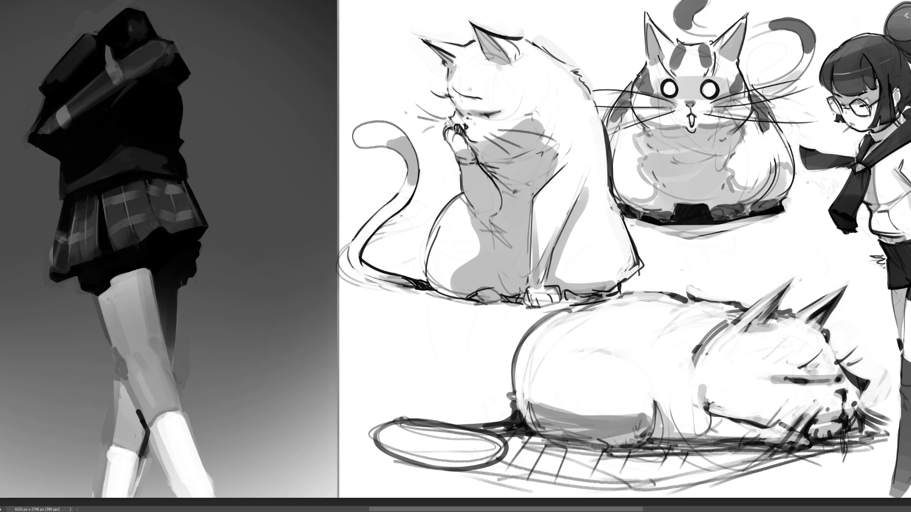
key(ctrl+z)
mouse_move(479, 114)
mouse_down()
mouse_move(495, 113)
mouse_move(461, 118)
mouse_up()
Zoom out to view the whole sketch sheet
key(ctrl+minus)
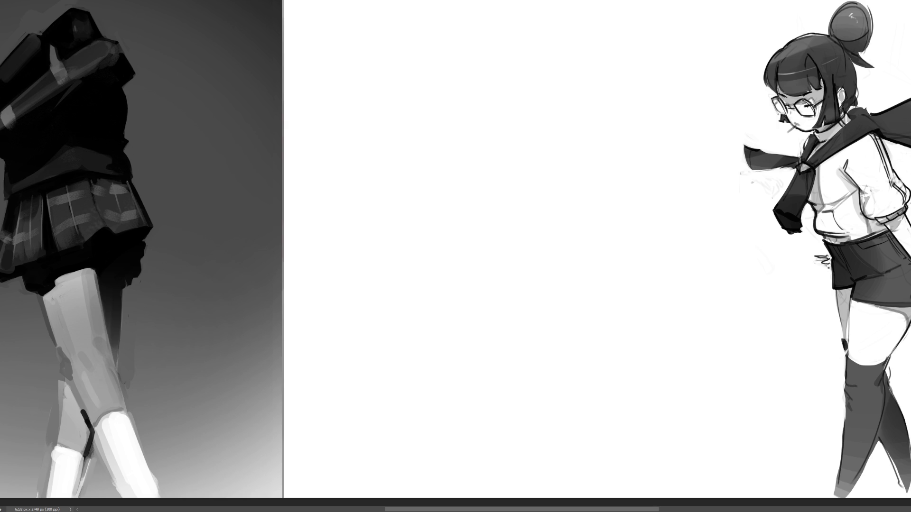
Sketch the swordsman's head and hat with its brim and edges
drag(448, 43, 432, 87)
mouse_move(437, 45)
mouse_down()
mouse_move(495, 13)
mouse_move(543, 46)
mouse_up()
drag(497, 13, 483, 87)
mouse_move(500, 34)
mouse_down()
mouse_move(535, 31)
mouse_move(545, 55)
mouse_up()
mouse_move(547, 62)
mouse_down()
mouse_move(563, 59)
mouse_move(538, 87)
mouse_up()
drag(448, 102, 502, 112)
drag(545, 84, 525, 102)
mouse_move(516, 41)
mouse_down()
mouse_move(540, 51)
mouse_move(540, 65)
mouse_move(576, 41)
mouse_move(528, 87)
mouse_move(484, 100)
mouse_up()
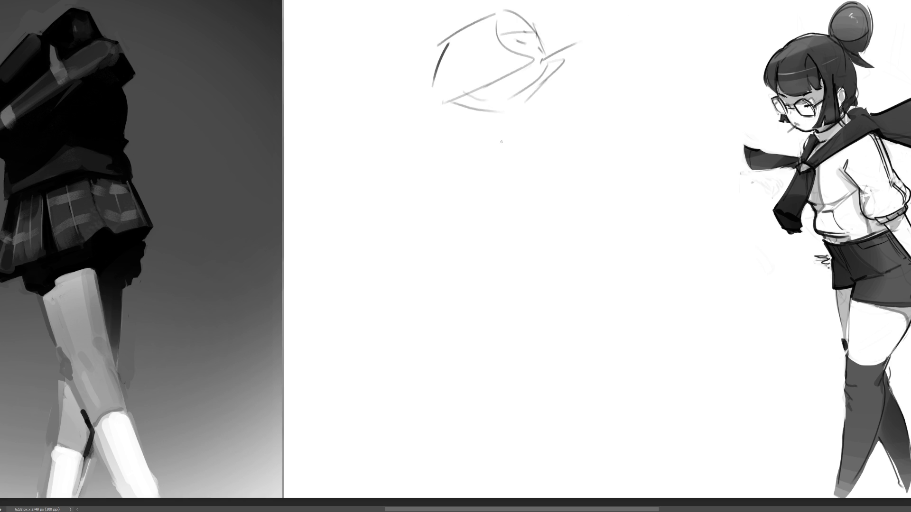
Rough in the shoulders and the raised arm holding the sword
drag(448, 145, 537, 128)
drag(445, 152, 539, 108)
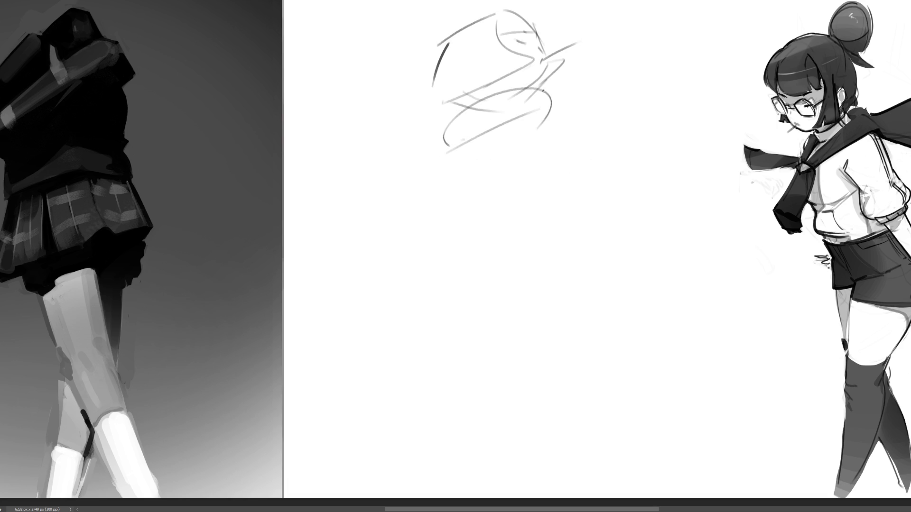
drag(582, 92, 654, 63)
drag(656, 67, 623, 145)
mouse_move(573, 151)
mouse_down()
mouse_move(544, 148)
mouse_move(673, 81)
mouse_move(671, 192)
mouse_up()
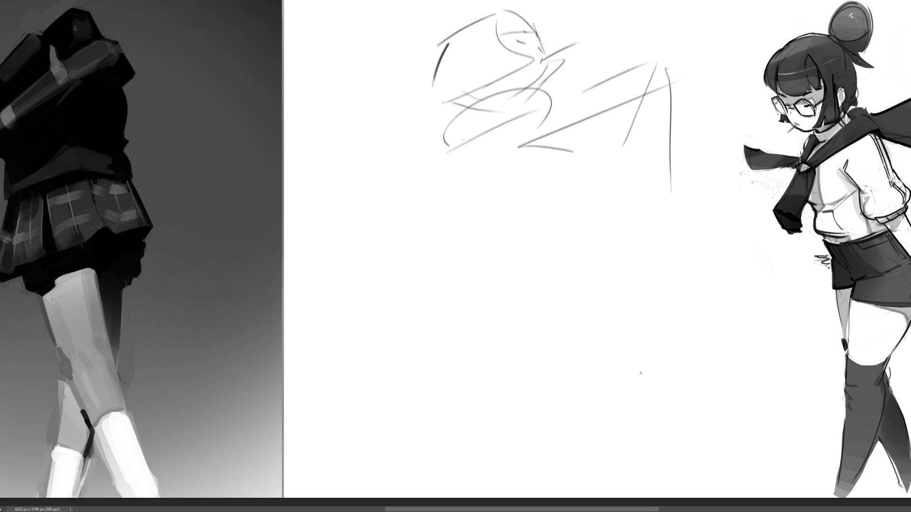
Rough in the torso curve, near leg and foot, and the hip and coat lines
drag(454, 150, 465, 235)
drag(416, 265, 411, 274)
mouse_move(418, 202)
mouse_down()
mouse_move(475, 232)
mouse_move(436, 385)
mouse_up()
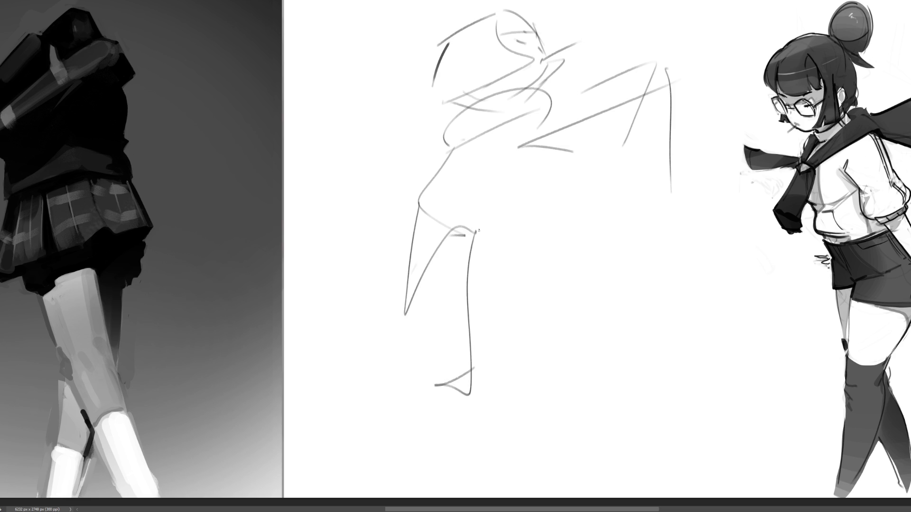
drag(463, 238, 531, 207)
mouse_move(462, 180)
mouse_down()
mouse_move(497, 216)
mouse_move(563, 188)
mouse_up()
drag(559, 169, 556, 212)
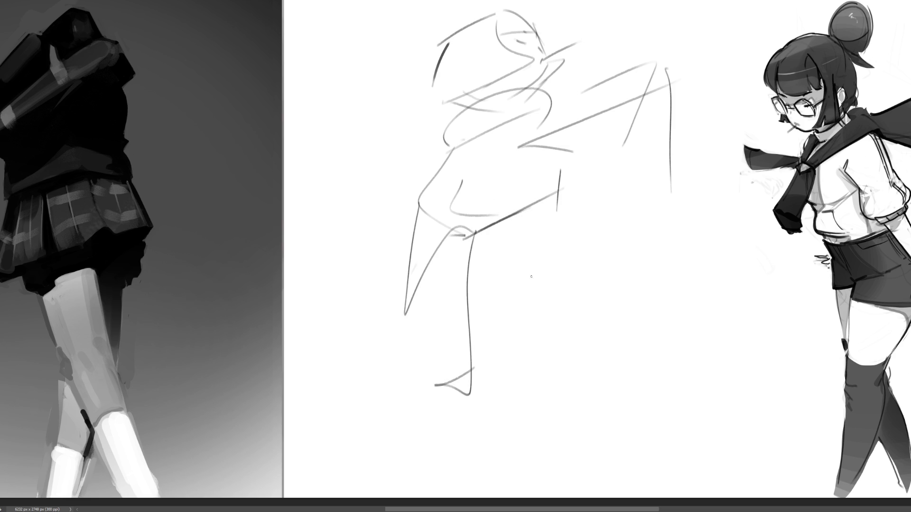
Block in the hips, back leg, coat hem and foot
drag(474, 233, 526, 215)
drag(565, 189, 566, 231)
drag(478, 259, 547, 242)
drag(603, 223, 586, 363)
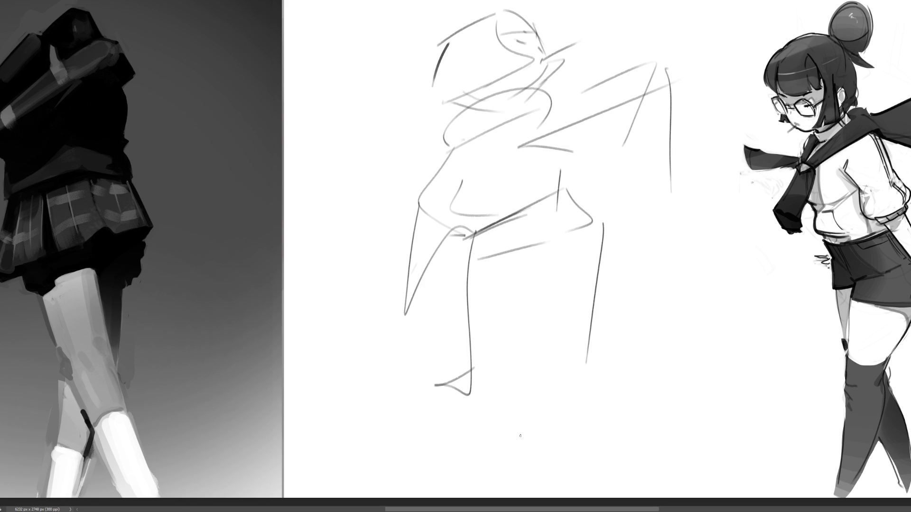
mouse_move(594, 304)
mouse_down()
mouse_move(592, 323)
mouse_move(663, 445)
mouse_up()
mouse_move(459, 396)
mouse_down()
mouse_move(484, 461)
mouse_move(671, 456)
mouse_move(708, 469)
mouse_up()
drag(508, 470, 506, 484)
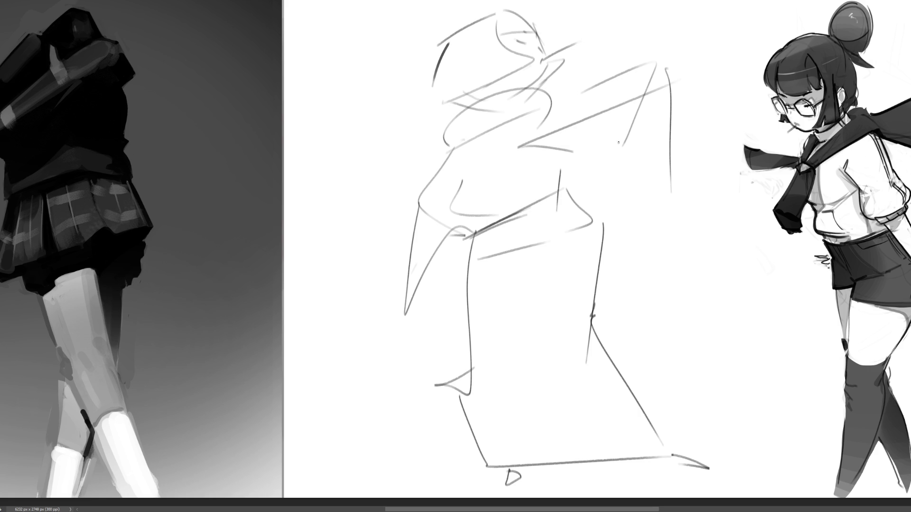
Sketch the hand at the figure's right and a line across the lower coat
mouse_move(609, 154)
mouse_down()
mouse_move(615, 226)
mouse_move(638, 235)
mouse_move(675, 207)
mouse_up()
drag(674, 212, 654, 246)
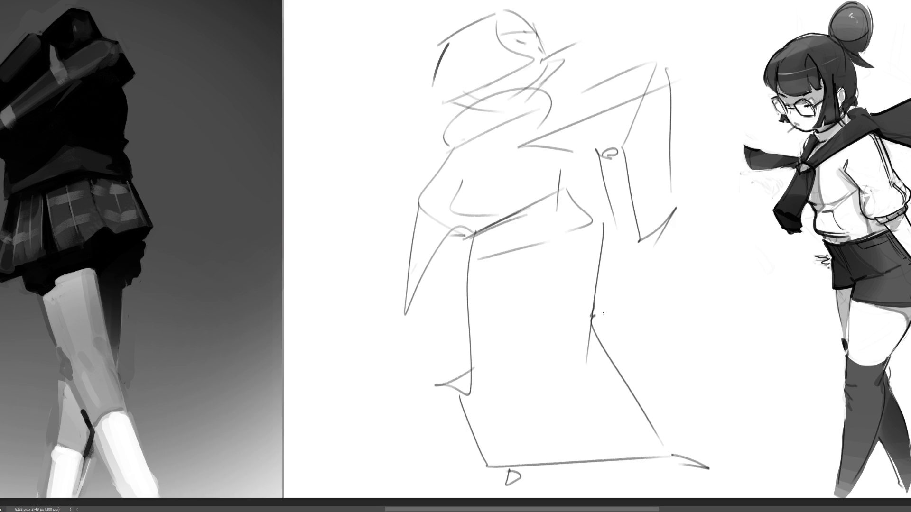
mouse_move(452, 416)
mouse_down()
mouse_move(627, 387)
mouse_move(479, 417)
mouse_move(652, 400)
mouse_up()
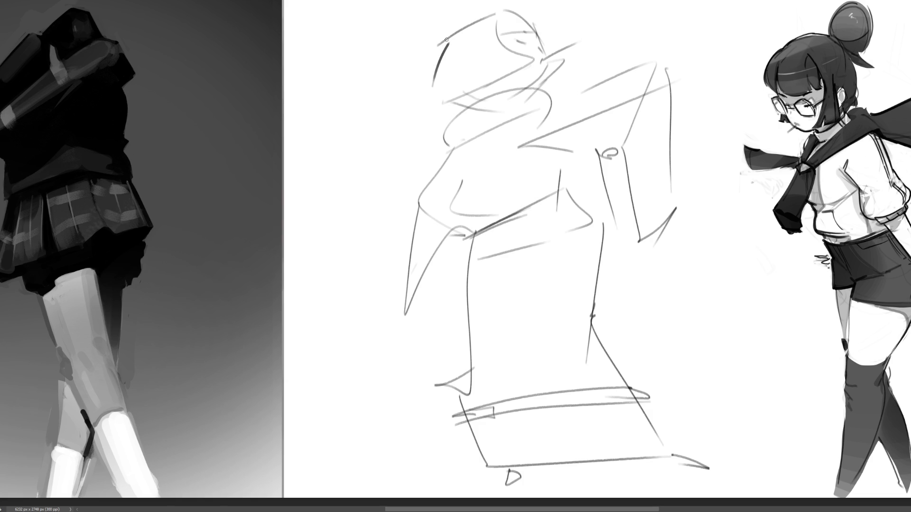
Ink bold outlines for the hat's top, sides and pointed tip
mouse_move(449, 33)
mouse_down()
mouse_move(430, 102)
mouse_move(531, 63)
mouse_up()
mouse_move(498, 22)
mouse_down()
mouse_move(531, 60)
mouse_move(536, 32)
mouse_move(548, 33)
mouse_up()
mouse_move(505, 9)
mouse_down()
mouse_move(541, 31)
mouse_move(448, 35)
mouse_up()
drag(547, 46, 538, 80)
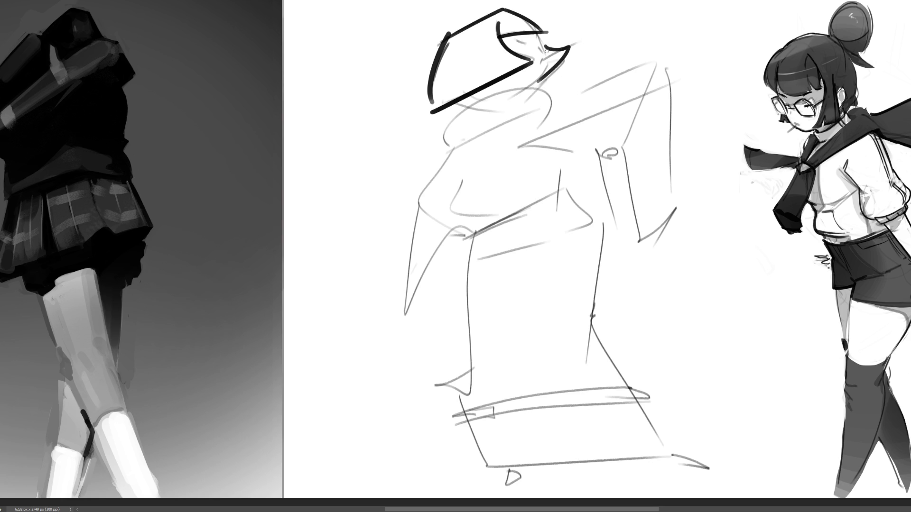
mouse_move(547, 49)
mouse_down()
mouse_move(539, 82)
mouse_move(560, 60)
mouse_up()
mouse_move(454, 42)
mouse_down()
mouse_move(438, 99)
mouse_move(524, 62)
mouse_move(488, 21)
mouse_move(451, 86)
mouse_move(473, 63)
mouse_move(451, 71)
mouse_move(502, 19)
mouse_move(498, 33)
mouse_move(545, 23)
mouse_move(503, 10)
mouse_move(462, 23)
mouse_move(443, 121)
mouse_up()
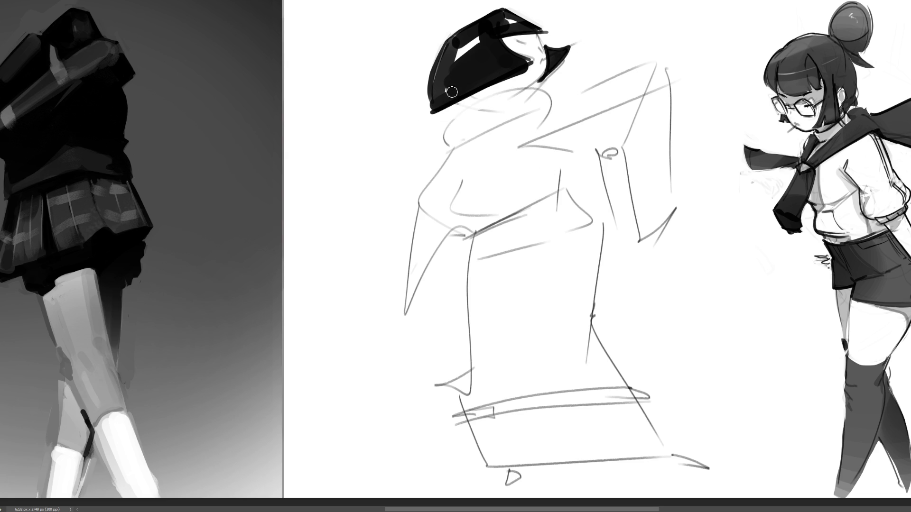
Shade under the hat brim and paint the dark collar around the neck
drag(441, 113, 467, 105)
mouse_move(452, 139)
mouse_down()
mouse_move(443, 128)
mouse_move(553, 102)
mouse_move(548, 127)
mouse_up()
drag(476, 103, 545, 86)
drag(545, 88, 550, 123)
drag(450, 127, 551, 128)
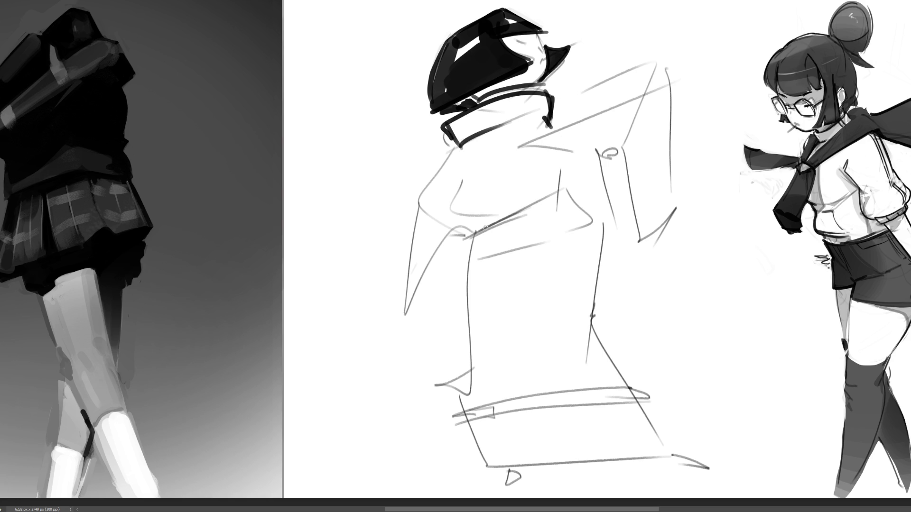
Paint the chest pocket flap, curved shoulder and chest lines, and the left arm outline
mouse_move(472, 222)
mouse_down()
mouse_move(518, 200)
mouse_move(532, 226)
mouse_move(483, 232)
mouse_up()
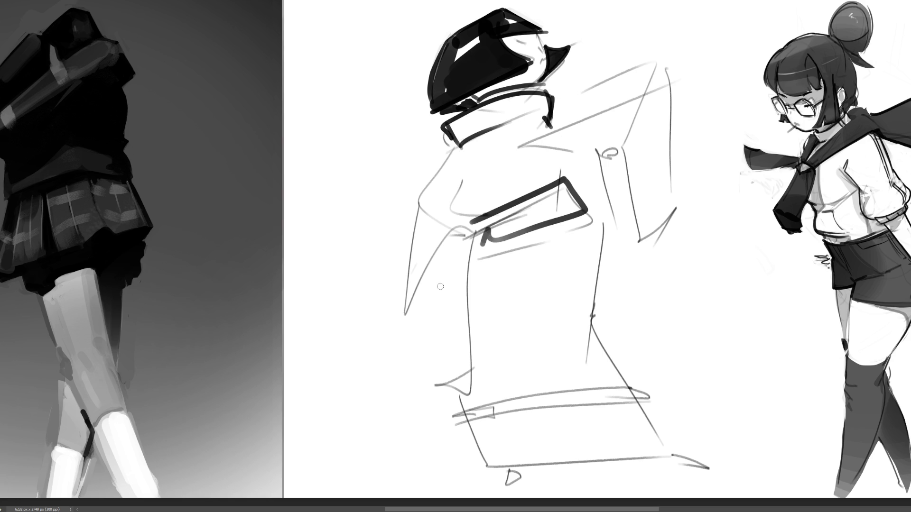
drag(460, 151, 446, 182)
mouse_move(523, 131)
mouse_down()
mouse_move(454, 209)
mouse_move(541, 169)
mouse_up()
drag(459, 216, 558, 174)
drag(556, 151, 563, 177)
mouse_move(463, 135)
mouse_down()
mouse_move(407, 223)
mouse_move(481, 221)
mouse_up()
mouse_move(413, 222)
mouse_down()
mouse_move(403, 265)
mouse_move(451, 327)
mouse_up()
mouse_move(458, 218)
mouse_down()
mouse_move(468, 265)
mouse_move(448, 341)
mouse_up()
drag(469, 223, 561, 173)
Block in the raised arm's shoulder and outline its sleeve cuff
mouse_move(572, 142)
mouse_down()
mouse_move(596, 155)
mouse_move(636, 87)
mouse_up()
mouse_move(555, 112)
mouse_down()
mouse_move(662, 61)
mouse_move(659, 205)
mouse_up()
drag(578, 137, 631, 137)
drag(626, 138, 635, 219)
mouse_move(582, 138)
mouse_down()
mouse_move(608, 221)
mouse_move(673, 199)
mouse_up()
drag(624, 237, 674, 197)
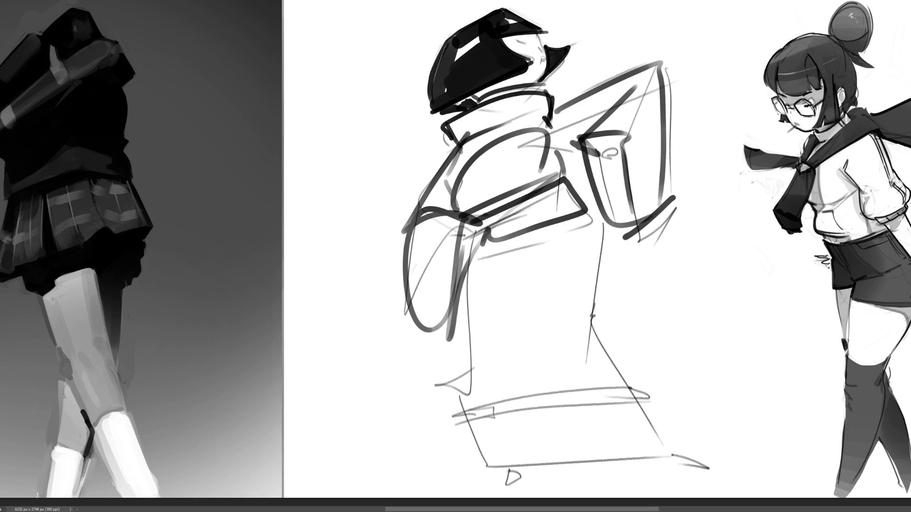
drag(541, 57, 593, 32)
Sketch the hat's top edge, the brim and rough lines around the collar and neck
drag(504, 8, 555, 23)
mouse_move(443, 50)
mouse_down()
mouse_move(404, 126)
mouse_move(609, 23)
mouse_up()
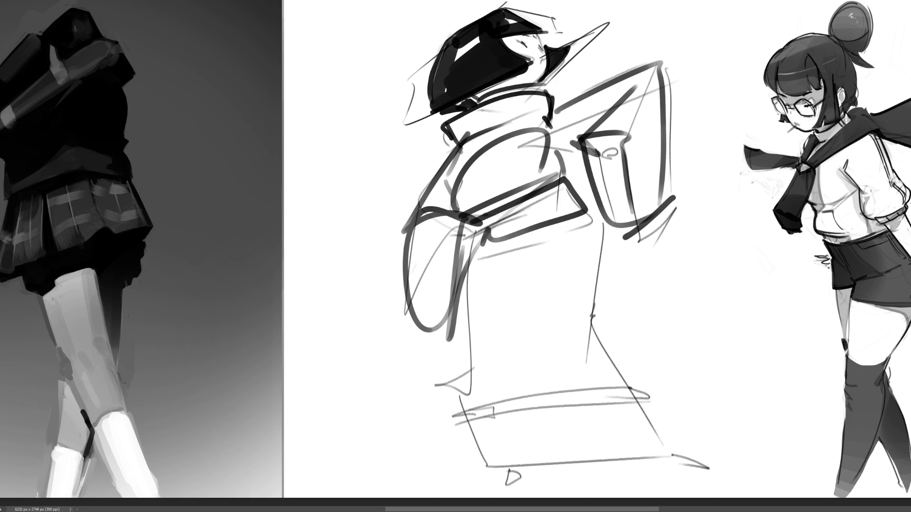
drag(542, 75, 474, 102)
drag(554, 119, 432, 154)
drag(580, 90, 460, 137)
mouse_move(511, 116)
mouse_down()
mouse_move(476, 136)
mouse_move(409, 240)
mouse_up()
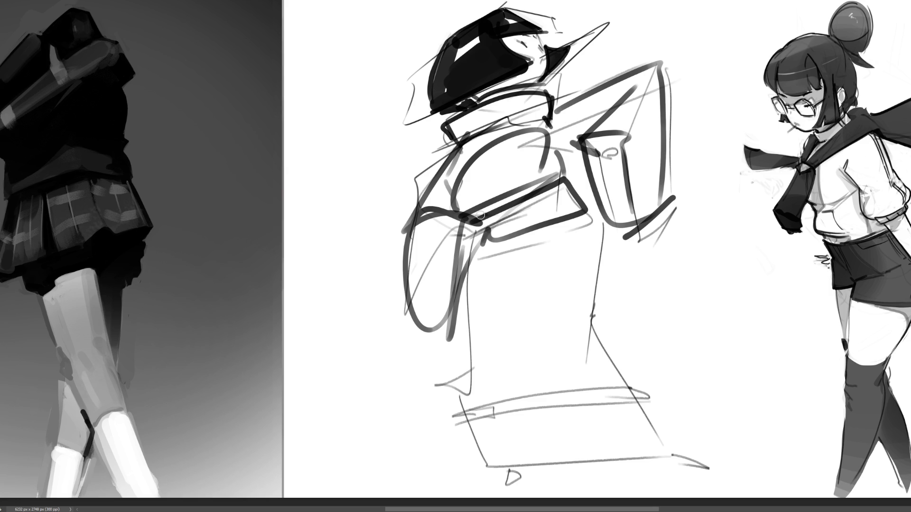
Draw the torso's side and back contours, the hips, knee and forward leg
drag(480, 215, 547, 306)
mouse_move(578, 206)
mouse_down()
mouse_move(602, 252)
mouse_move(581, 308)
mouse_move(596, 327)
mouse_up()
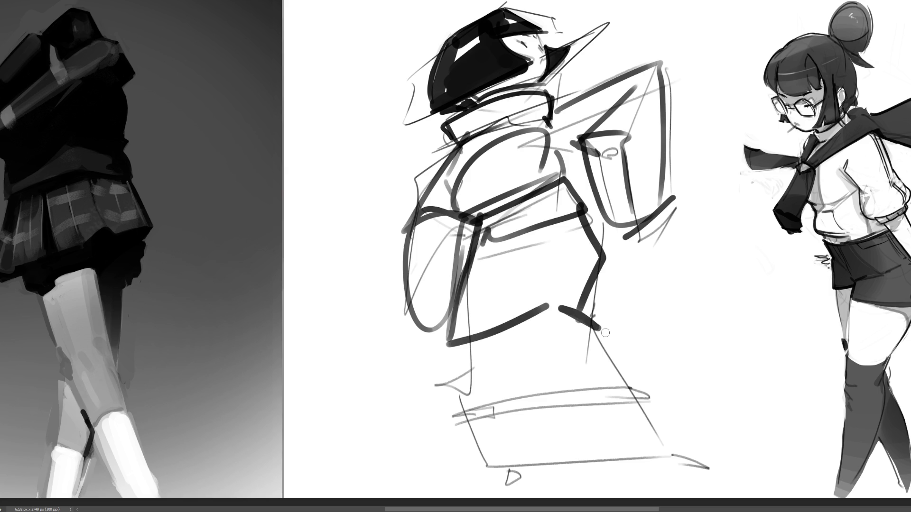
drag(438, 346, 492, 352)
drag(583, 317, 604, 336)
drag(547, 319, 622, 400)
Draw the lower legs and feet, then delete the swordsman sketch to clear the centre
mouse_move(582, 321)
mouse_down()
mouse_move(617, 380)
mouse_move(588, 407)
mouse_up()
drag(469, 340, 458, 447)
drag(488, 329, 461, 462)
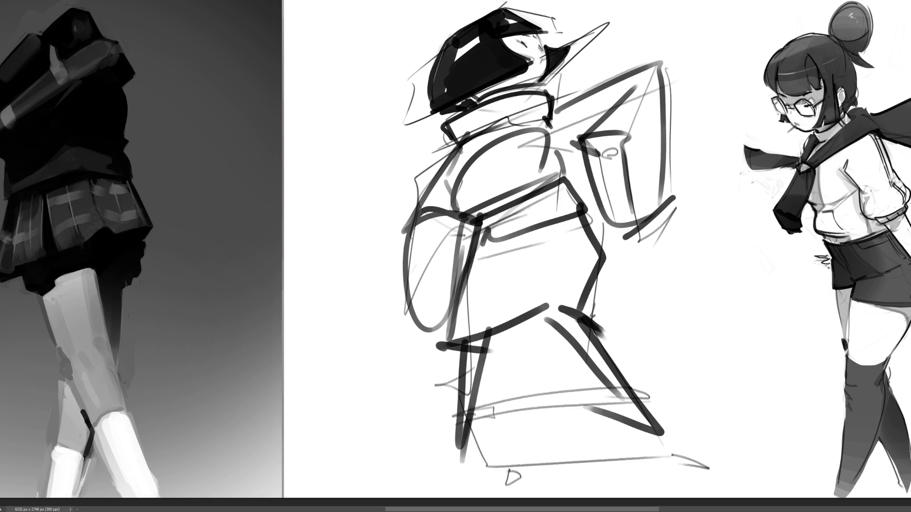
key(Delete)
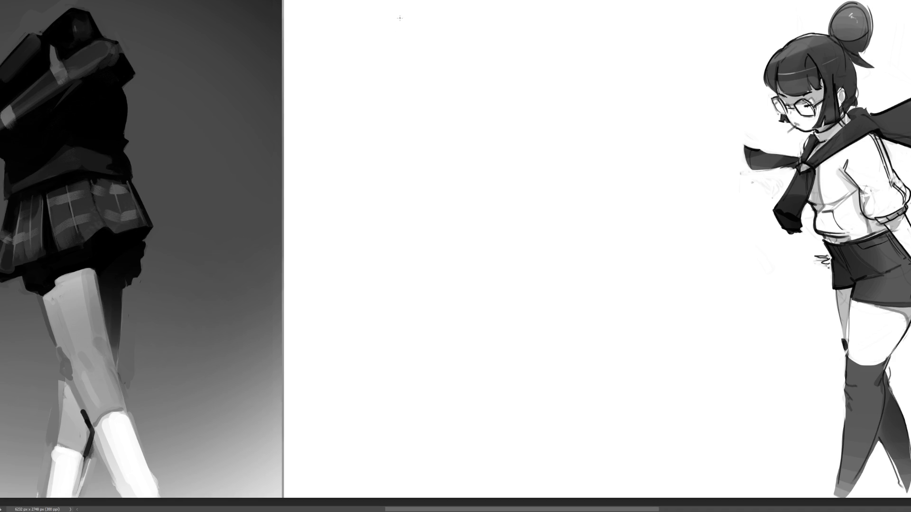
Hatch a grooming cat at left, a second cat to the right, and a lying cat below
mouse_move(374, 45)
mouse_down()
mouse_move(389, 57)
mouse_move(431, 33)
mouse_move(443, 48)
mouse_move(479, 21)
mouse_move(389, 100)
mouse_move(491, 40)
mouse_move(408, 96)
mouse_move(398, 121)
mouse_move(434, 116)
mouse_move(379, 168)
mouse_move(531, 88)
mouse_move(408, 185)
mouse_move(565, 109)
mouse_move(403, 227)
mouse_move(503, 171)
mouse_move(426, 249)
mouse_move(479, 213)
mouse_move(405, 275)
mouse_move(408, 133)
mouse_move(451, 61)
mouse_move(384, 218)
mouse_move(450, 247)
mouse_move(572, 196)
mouse_move(475, 294)
mouse_move(581, 256)
mouse_move(421, 284)
mouse_up()
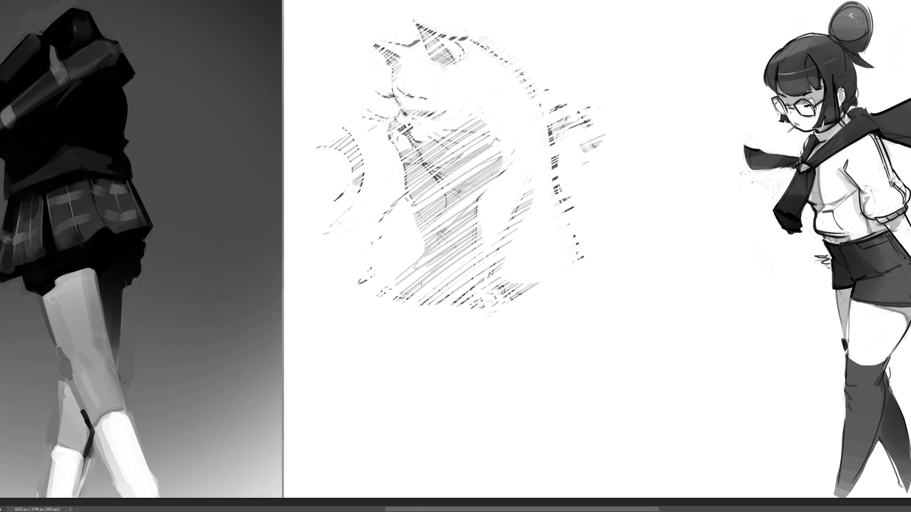
mouse_move(638, 53)
mouse_down()
mouse_move(579, 91)
mouse_move(588, 131)
mouse_move(701, 109)
mouse_move(625, 193)
mouse_move(726, 169)
mouse_move(683, 97)
mouse_move(674, 52)
mouse_move(555, 89)
mouse_move(598, 55)
mouse_move(618, 9)
mouse_move(593, 33)
mouse_move(582, 83)
mouse_move(674, 86)
mouse_move(612, 152)
mouse_move(617, 183)
mouse_move(598, 213)
mouse_move(657, 213)
mouse_move(732, 194)
mouse_move(609, 255)
mouse_move(616, 232)
mouse_up()
drag(488, 289, 505, 277)
mouse_move(463, 313)
mouse_down()
mouse_move(469, 332)
mouse_move(455, 393)
mouse_move(431, 441)
mouse_move(493, 409)
mouse_move(571, 410)
mouse_move(612, 432)
mouse_move(650, 403)
mouse_move(668, 410)
mouse_move(655, 434)
mouse_move(726, 379)
mouse_move(788, 355)
mouse_move(733, 441)
mouse_move(806, 394)
mouse_move(818, 450)
mouse_move(826, 434)
mouse_move(792, 348)
mouse_move(726, 377)
mouse_move(693, 308)
mouse_move(669, 319)
mouse_move(712, 298)
mouse_move(769, 294)
mouse_move(672, 281)
mouse_up()
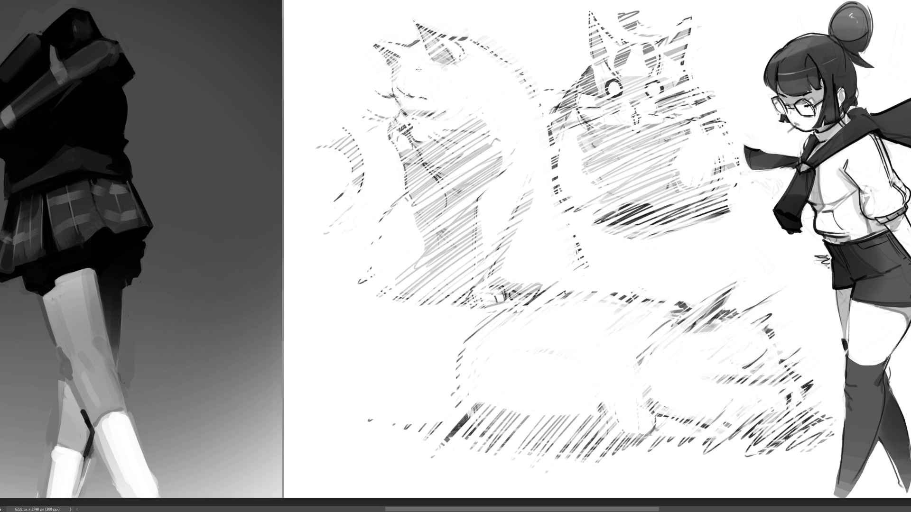
Outline the left cat's ears, whiskers and body, and the striped cat's ears and head markings
mouse_move(356, 33)
mouse_down()
mouse_move(387, 44)
mouse_move(444, 30)
mouse_move(448, 60)
mouse_up()
mouse_move(327, 122)
mouse_down()
mouse_move(347, 134)
mouse_move(398, 116)
mouse_move(479, 36)
mouse_move(332, 209)
mouse_move(379, 183)
mouse_move(337, 263)
mouse_move(347, 280)
mouse_move(370, 285)
mouse_move(377, 312)
mouse_move(555, 180)
mouse_move(560, 204)
mouse_move(583, 223)
mouse_move(527, 176)
mouse_up()
mouse_move(593, 14)
mouse_down()
mouse_move(617, 54)
mouse_move(556, 110)
mouse_move(635, 88)
mouse_move(688, 95)
mouse_move(712, 114)
mouse_move(586, 201)
mouse_move(724, 131)
mouse_move(739, 198)
mouse_up()
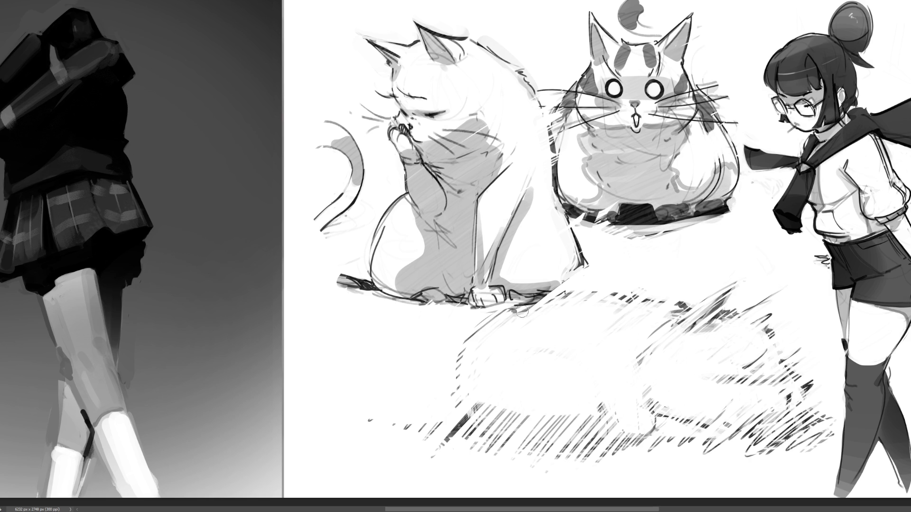
Add an oval food dish, a curving tail, the sleeping cat's ears and hatched ground shadow
mouse_move(327, 400)
mouse_down()
mouse_move(332, 441)
mouse_move(369, 465)
mouse_move(427, 456)
mouse_move(481, 465)
mouse_move(475, 478)
mouse_up()
drag(498, 477, 502, 481)
drag(456, 463, 460, 473)
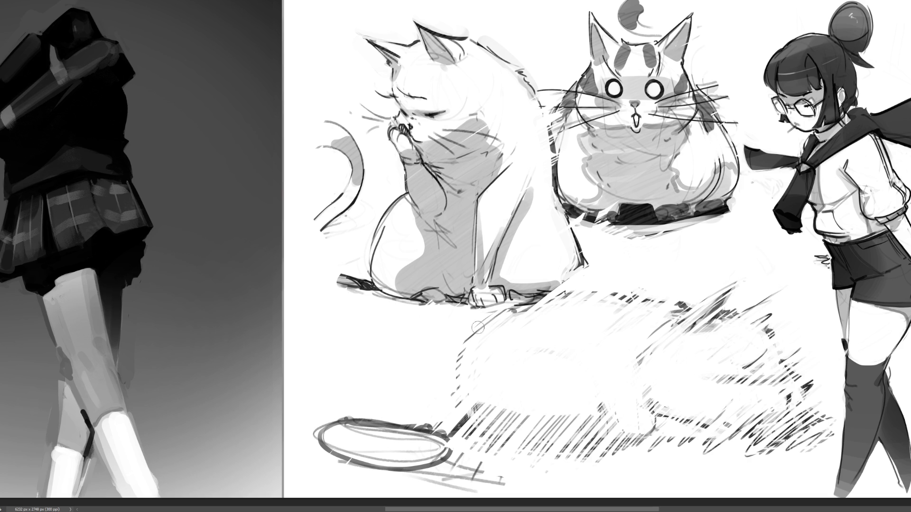
mouse_move(564, 283)
mouse_down()
mouse_move(454, 395)
mouse_move(488, 427)
mouse_move(584, 441)
mouse_up()
mouse_move(635, 360)
mouse_down()
mouse_move(708, 307)
mouse_move(740, 323)
mouse_move(654, 408)
mouse_move(825, 373)
mouse_move(802, 434)
mouse_move(786, 423)
mouse_up()
drag(751, 327, 789, 287)
drag(712, 308, 737, 279)
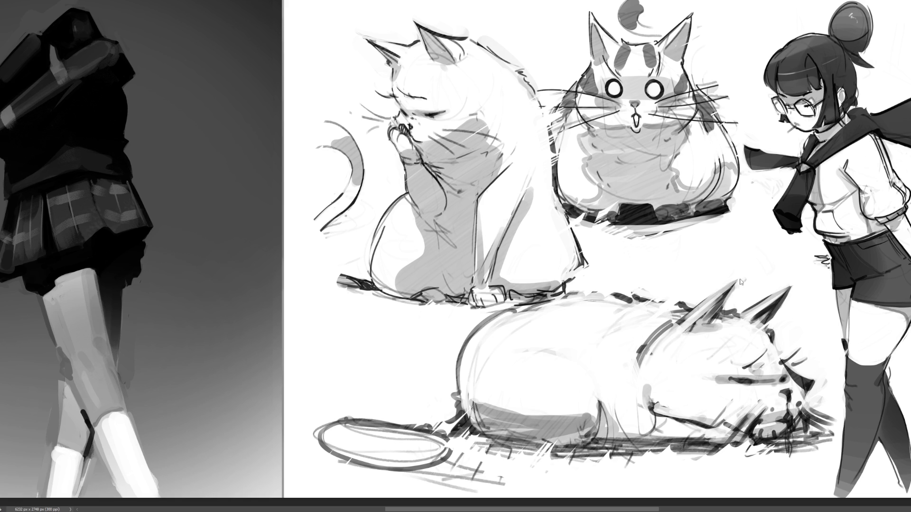
mouse_move(513, 415)
mouse_down()
mouse_move(522, 475)
mouse_move(617, 476)
mouse_move(740, 453)
mouse_move(601, 482)
mouse_up()
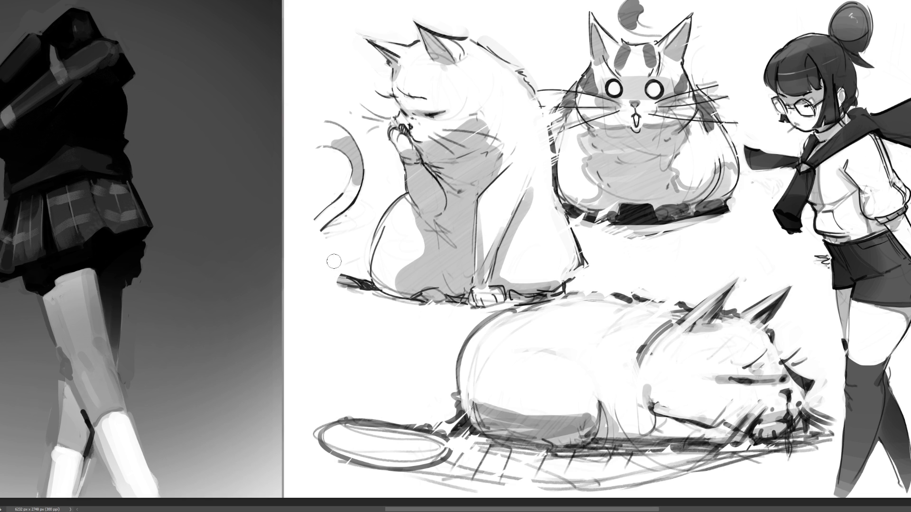
Lengthen and curl the left cat's tail, touch up the dish, and curl the striped cat's tail
mouse_move(324, 257)
mouse_down()
mouse_move(300, 239)
mouse_move(285, 280)
mouse_up()
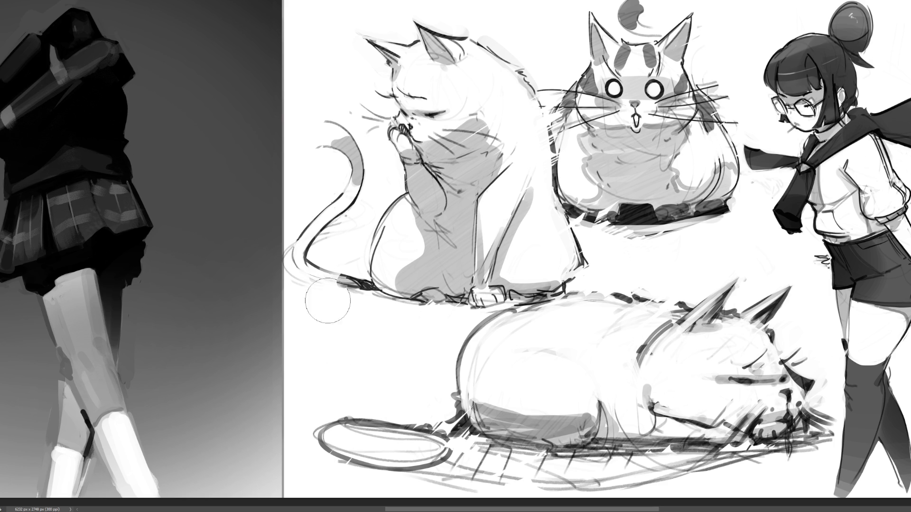
drag(332, 123, 332, 147)
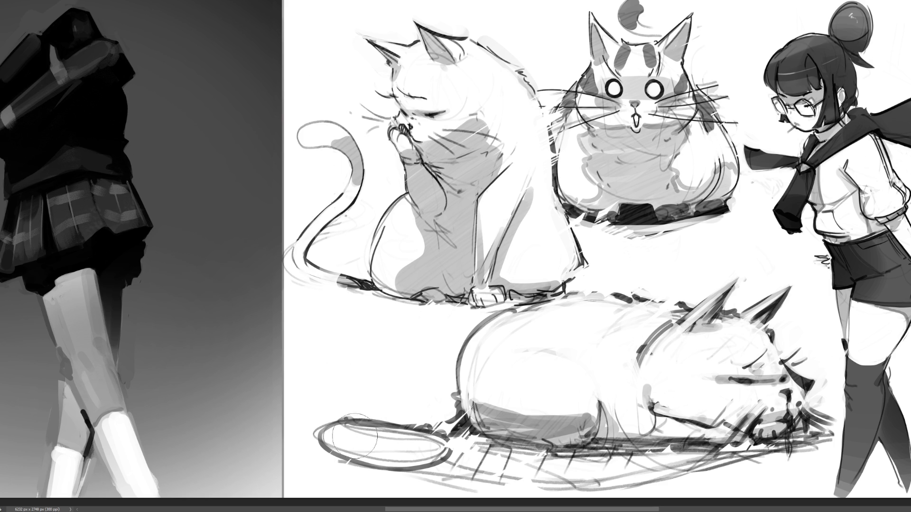
drag(443, 427, 430, 419)
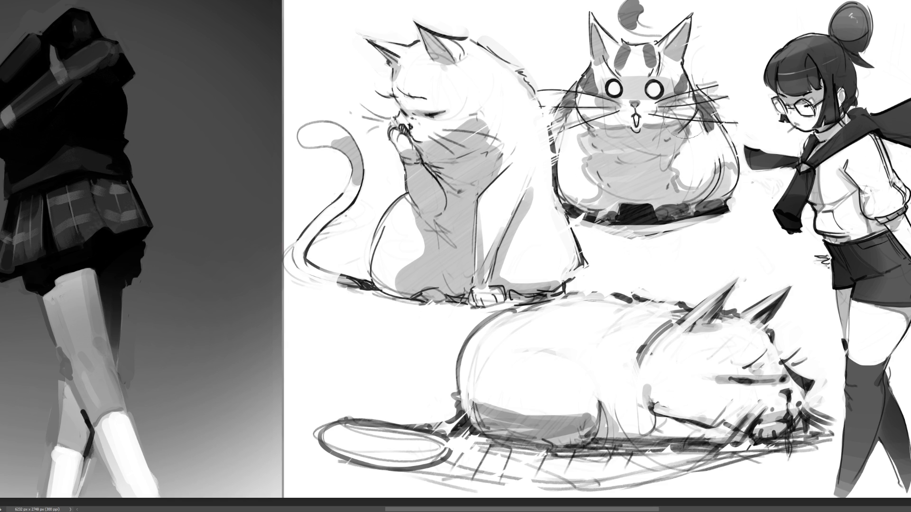
drag(642, 21, 632, 2)
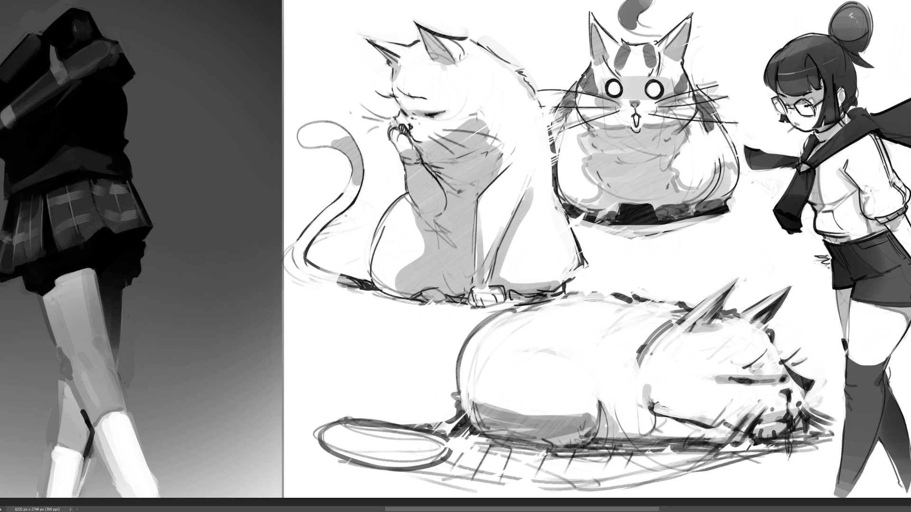
Lengthen the striped cat's whiskers and tail and darken the ground under the sleeping cat
drag(692, 161, 740, 214)
drag(683, 142, 768, 227)
drag(698, 95, 759, 48)
drag(565, 218, 725, 216)
drag(522, 443, 783, 441)
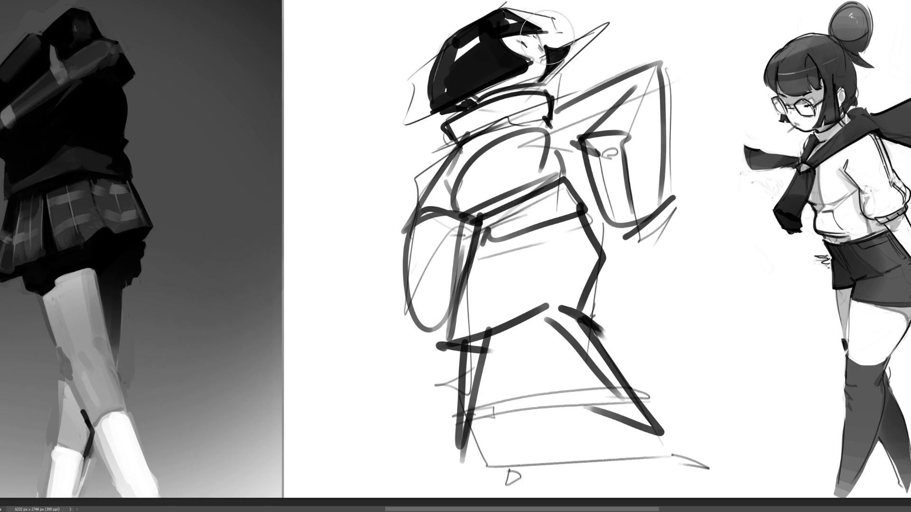
Fill the swordsman's hair, chin and neck with solid black, undoing a stray mark at the hair tip
mouse_move(546, 52)
mouse_down()
mouse_move(538, 34)
mouse_move(551, 29)
mouse_move(507, 10)
mouse_up()
mouse_move(556, 33)
mouse_down()
mouse_move(519, 12)
mouse_move(548, 31)
mouse_move(546, 39)
mouse_up()
key(ctrl+z)
key(ctrl+z)
key(ctrl+z)
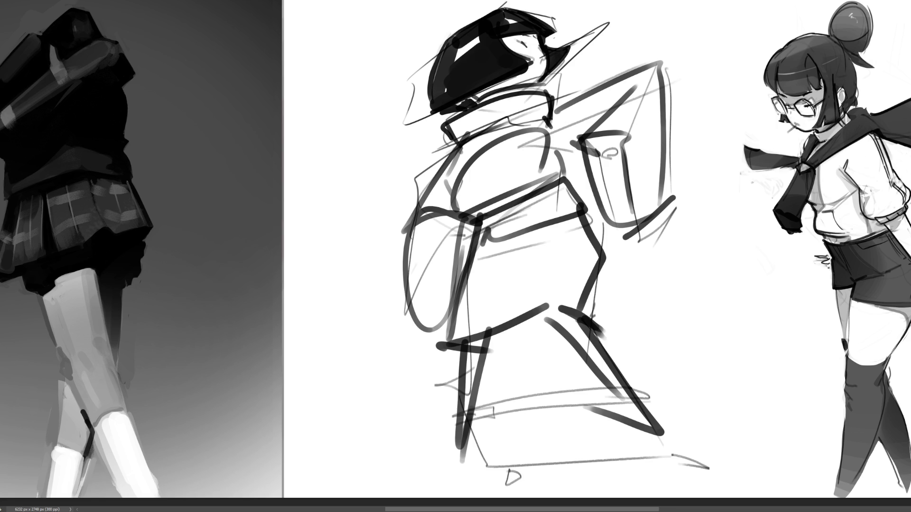
mouse_move(465, 100)
mouse_down()
mouse_move(521, 79)
mouse_move(479, 97)
mouse_move(510, 85)
mouse_move(530, 89)
mouse_up()
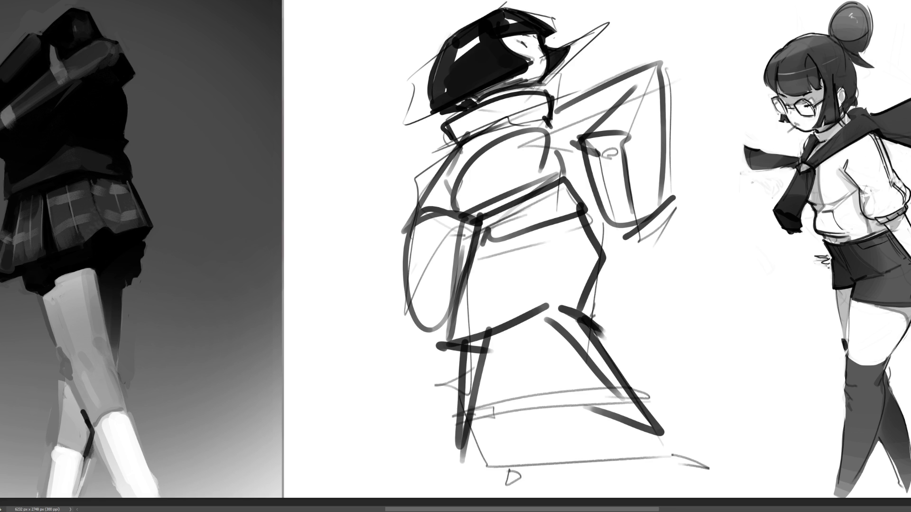
mouse_move(532, 70)
mouse_down()
mouse_move(509, 84)
mouse_move(531, 71)
mouse_move(521, 80)
mouse_up()
With a larger brush, shade the face in light grey and the collar and neck in grey
key(])
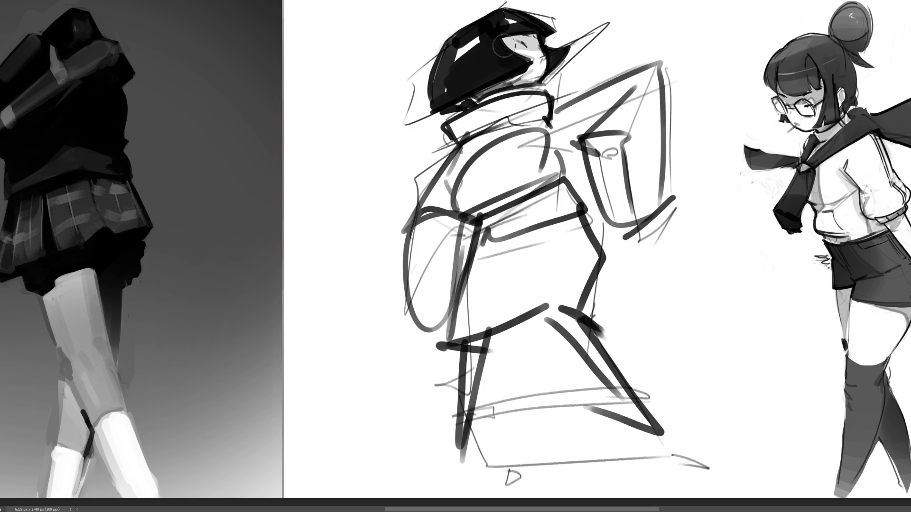
drag(507, 45, 538, 48)
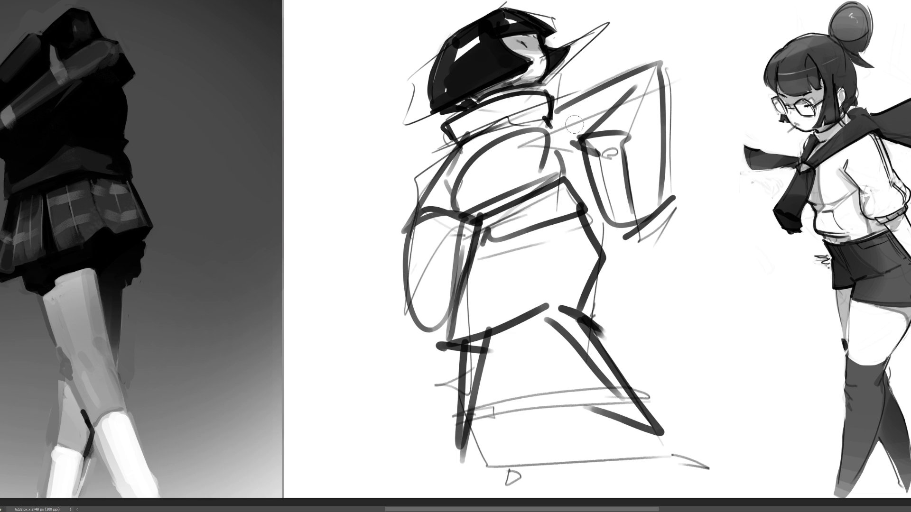
mouse_move(510, 135)
mouse_down()
mouse_move(529, 113)
mouse_move(540, 128)
mouse_move(647, 104)
mouse_move(611, 199)
mouse_up()
key(])
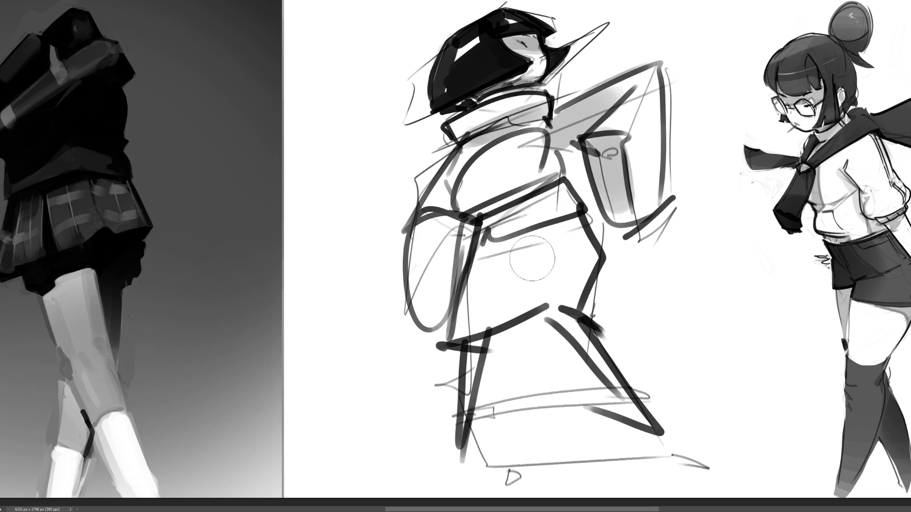
Shade the left arm, chest, waist, hips and right leg in grey and add a ground shadow
drag(477, 218, 445, 318)
drag(439, 206, 562, 177)
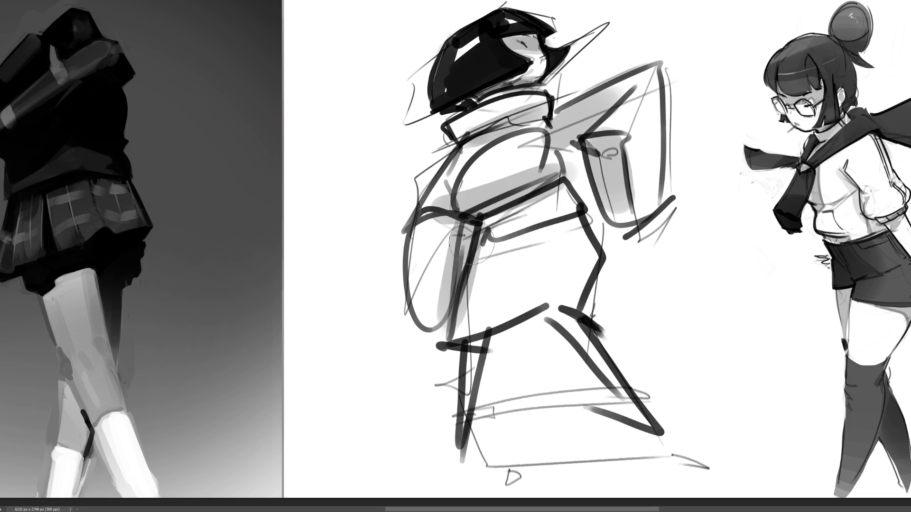
drag(477, 244, 586, 223)
mouse_move(524, 327)
mouse_down()
mouse_move(577, 306)
mouse_move(638, 413)
mouse_up()
mouse_move(453, 427)
mouse_down()
mouse_move(639, 432)
mouse_move(583, 457)
mouse_move(690, 444)
mouse_up()
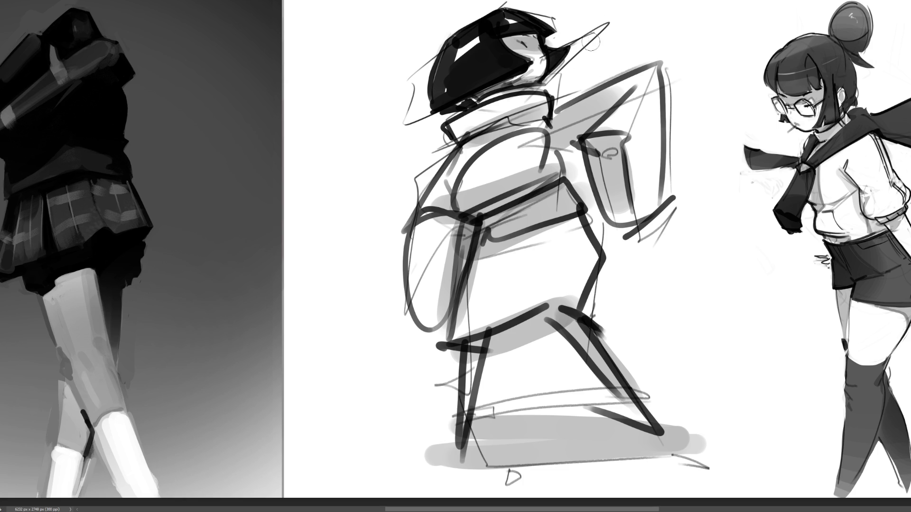
Tidy the hair tip and edges, then shade the collar, raised arm and body below it
mouse_move(609, 23)
mouse_down()
mouse_move(554, 45)
mouse_move(604, 22)
mouse_move(565, 61)
mouse_move(599, 35)
mouse_move(565, 79)
mouse_move(577, 84)
mouse_up()
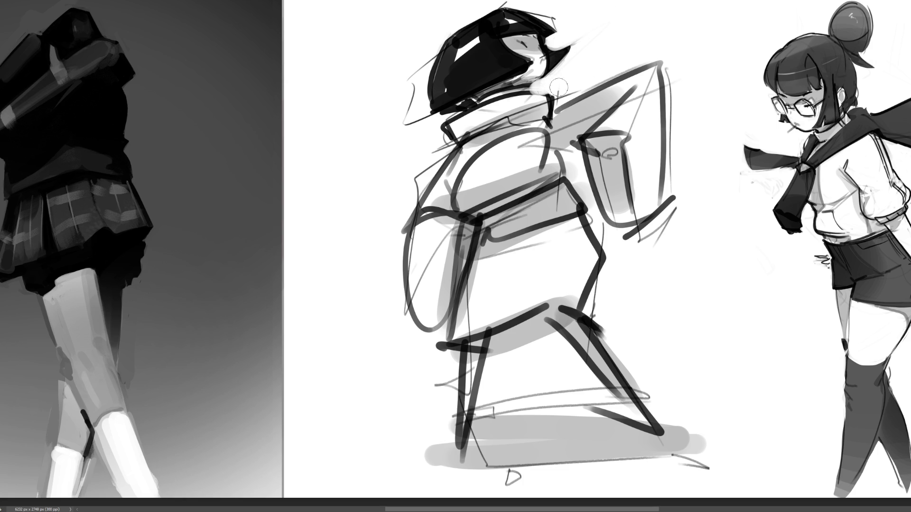
mouse_move(434, 48)
mouse_down()
mouse_move(407, 67)
mouse_move(426, 44)
mouse_move(430, 114)
mouse_move(441, 20)
mouse_move(402, 183)
mouse_up()
drag(412, 121, 460, 121)
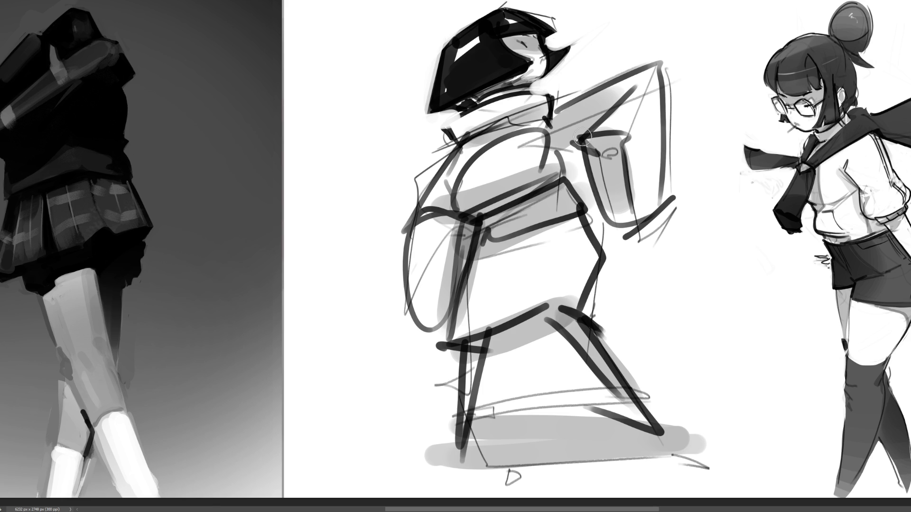
mouse_move(450, 131)
mouse_down()
mouse_move(540, 99)
mouse_move(486, 129)
mouse_move(545, 102)
mouse_move(550, 114)
mouse_move(456, 166)
mouse_move(446, 192)
mouse_move(555, 152)
mouse_move(564, 176)
mouse_move(459, 169)
mouse_move(413, 266)
mouse_move(423, 308)
mouse_move(456, 239)
mouse_move(470, 247)
mouse_up()
mouse_move(612, 76)
mouse_down()
mouse_move(555, 118)
mouse_move(554, 137)
mouse_move(645, 109)
mouse_move(630, 166)
mouse_move(657, 181)
mouse_move(654, 200)
mouse_move(662, 102)
mouse_move(655, 114)
mouse_up()
mouse_move(572, 197)
mouse_down()
mouse_move(498, 247)
mouse_move(531, 244)
mouse_move(573, 224)
mouse_move(550, 256)
mouse_move(455, 332)
mouse_move(590, 256)
mouse_move(475, 332)
mouse_move(564, 313)
mouse_move(493, 337)
mouse_move(587, 314)
mouse_up()
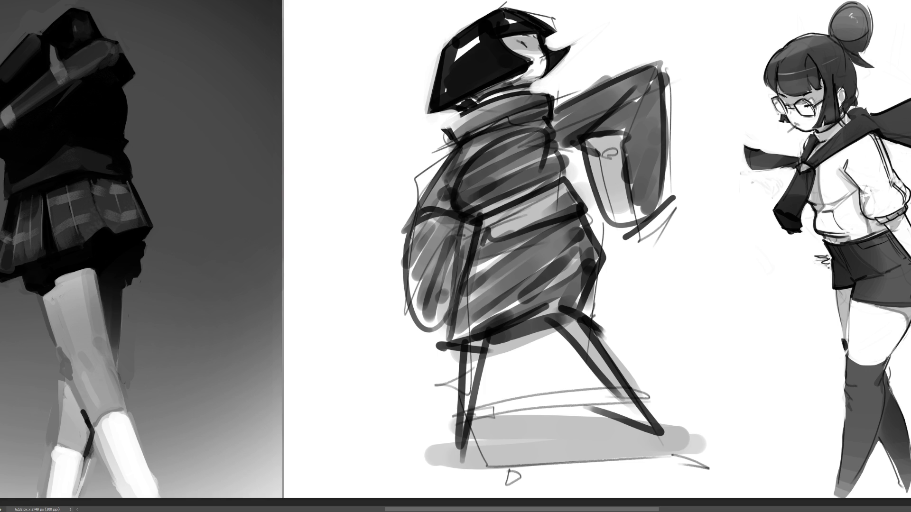
Darken the shoes, legs and knee, thicken the hip line and dab dark paint on the elbow
mouse_move(626, 403)
mouse_down()
mouse_move(660, 405)
mouse_move(645, 427)
mouse_move(666, 437)
mouse_up()
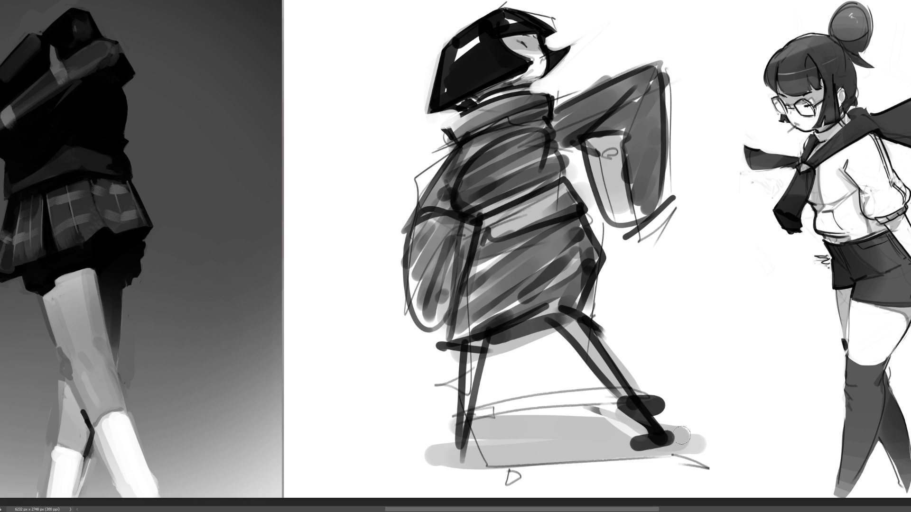
mouse_move(451, 417)
mouse_down()
mouse_move(464, 453)
mouse_move(493, 451)
mouse_up()
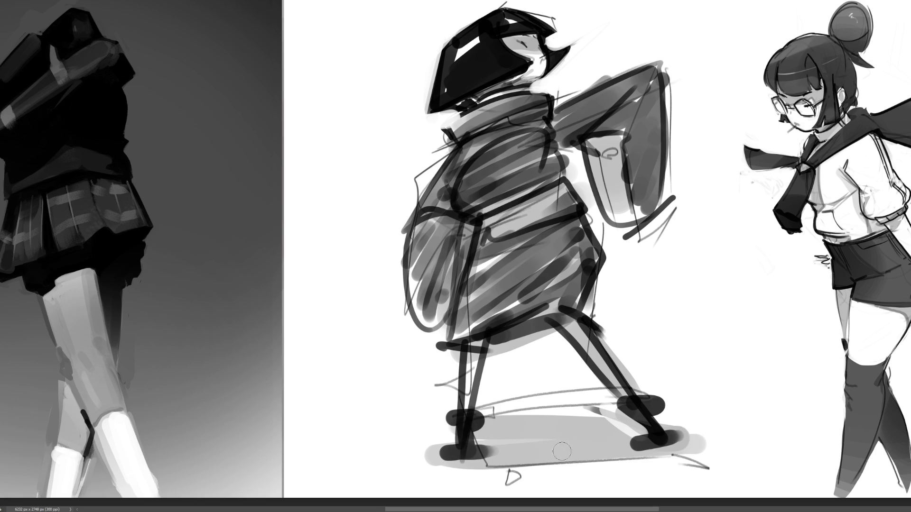
mouse_move(489, 354)
mouse_down()
mouse_move(586, 311)
mouse_move(536, 318)
mouse_move(591, 328)
mouse_up()
click(613, 144)
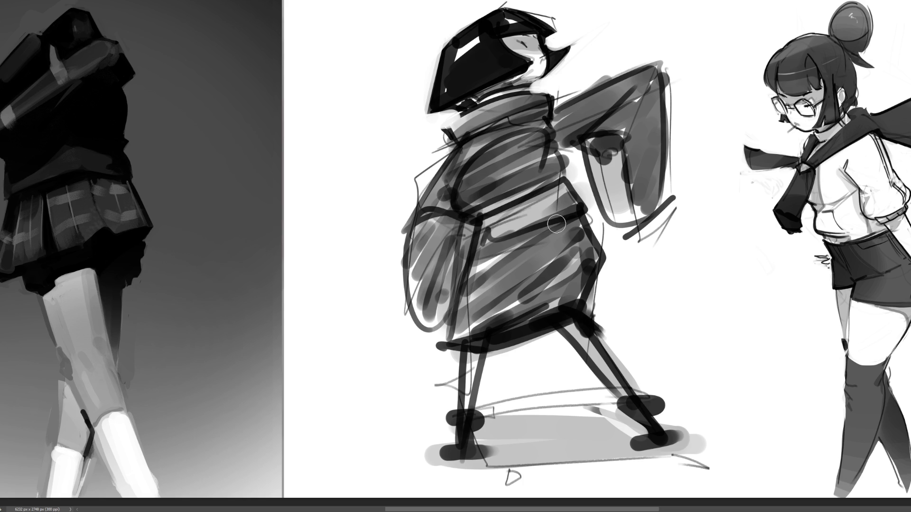
Lighten the raised sleeve, clearing its dark right edge and top marks and accenting the elbow
mouse_move(653, 49)
mouse_down()
mouse_move(679, 174)
mouse_move(667, 156)
mouse_up()
mouse_move(650, 71)
mouse_down()
mouse_move(687, 181)
mouse_move(647, 114)
mouse_up()
drag(631, 83, 667, 183)
mouse_move(591, 107)
mouse_down()
mouse_move(609, 135)
mouse_move(631, 71)
mouse_move(603, 111)
mouse_up()
drag(621, 76, 643, 125)
drag(668, 171, 656, 109)
drag(666, 67, 664, 102)
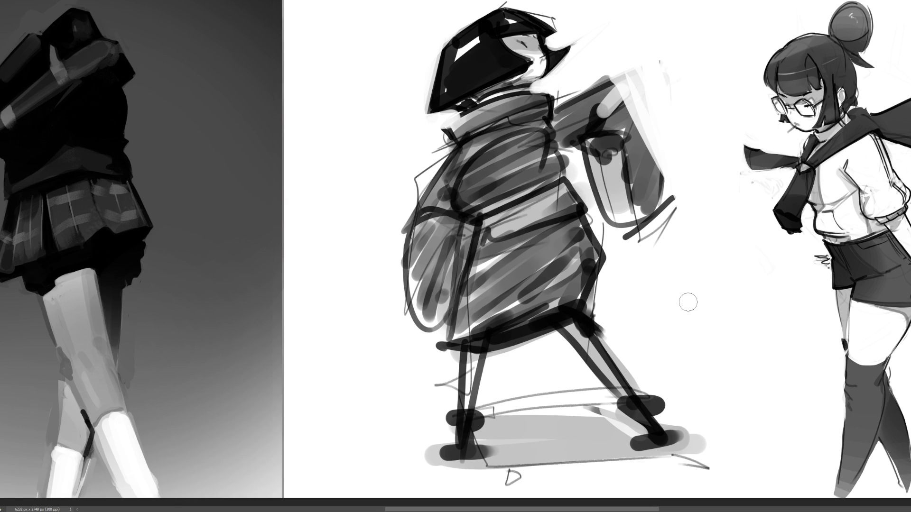
Thicken the legs, then paint out stray lines around the shoulder, forearm, collar and left side
drag(474, 341, 461, 417)
drag(567, 319, 626, 398)
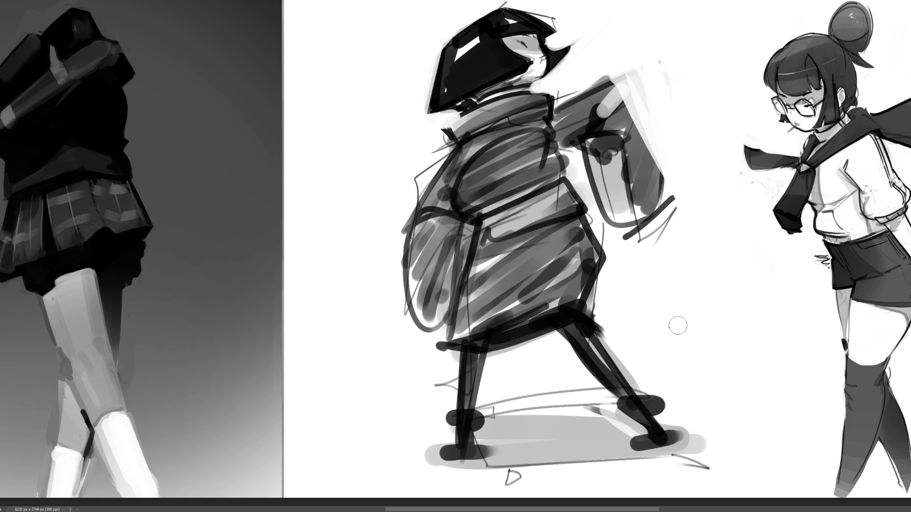
mouse_move(638, 71)
mouse_down()
mouse_move(549, 98)
mouse_move(634, 83)
mouse_up()
mouse_move(553, 93)
mouse_down()
mouse_move(549, 102)
mouse_move(626, 101)
mouse_up()
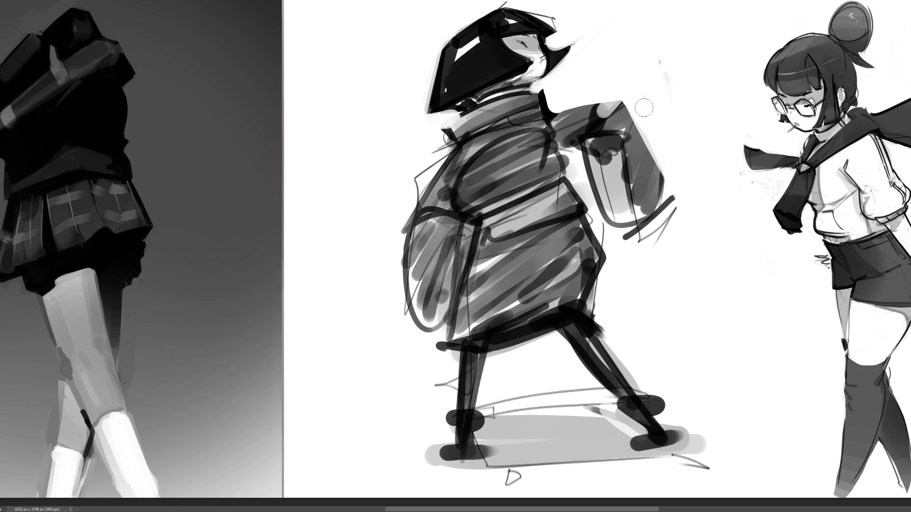
mouse_move(669, 138)
mouse_down()
mouse_move(670, 197)
mouse_move(610, 250)
mouse_move(632, 245)
mouse_move(599, 258)
mouse_move(597, 235)
mouse_move(598, 311)
mouse_move(599, 302)
mouse_up()
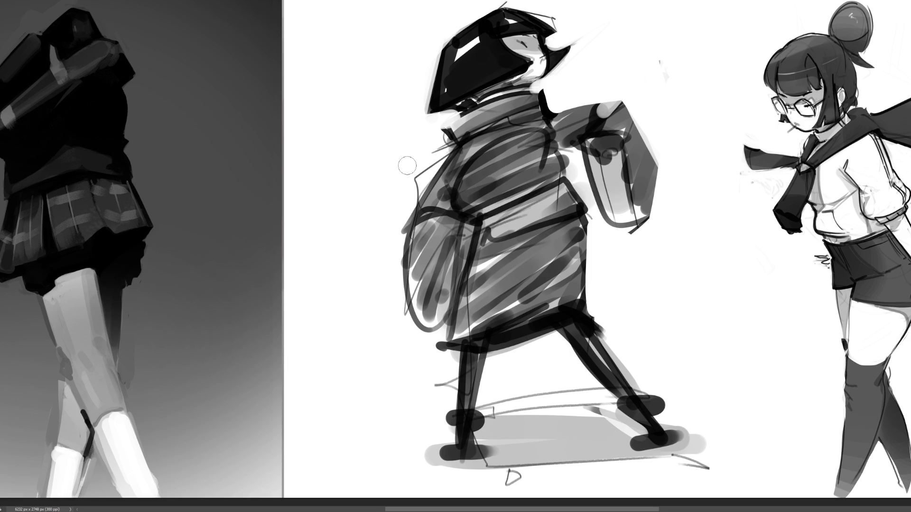
mouse_move(454, 132)
mouse_down()
mouse_move(420, 209)
mouse_move(426, 313)
mouse_up()
mouse_move(432, 347)
mouse_down()
mouse_move(404, 222)
mouse_move(411, 313)
mouse_move(456, 370)
mouse_move(459, 415)
mouse_move(486, 408)
mouse_move(496, 353)
mouse_move(598, 327)
mouse_move(616, 351)
mouse_move(633, 387)
mouse_move(577, 343)
mouse_move(609, 399)
mouse_move(502, 403)
mouse_move(576, 399)
mouse_move(483, 418)
mouse_move(590, 426)
mouse_move(484, 439)
mouse_move(576, 442)
mouse_move(611, 424)
mouse_move(627, 439)
mouse_move(560, 446)
mouse_up()
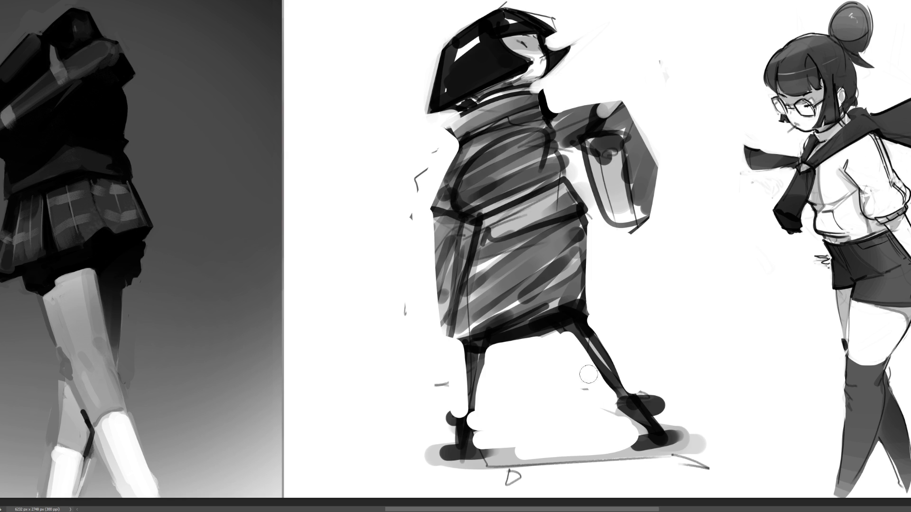
Add black accents on the arm and waist and paint a thick black collar band
drag(567, 154, 573, 161)
key(x)
key(x)
mouse_move(560, 105)
mouse_down()
mouse_move(633, 100)
mouse_move(672, 183)
mouse_up()
key(x)
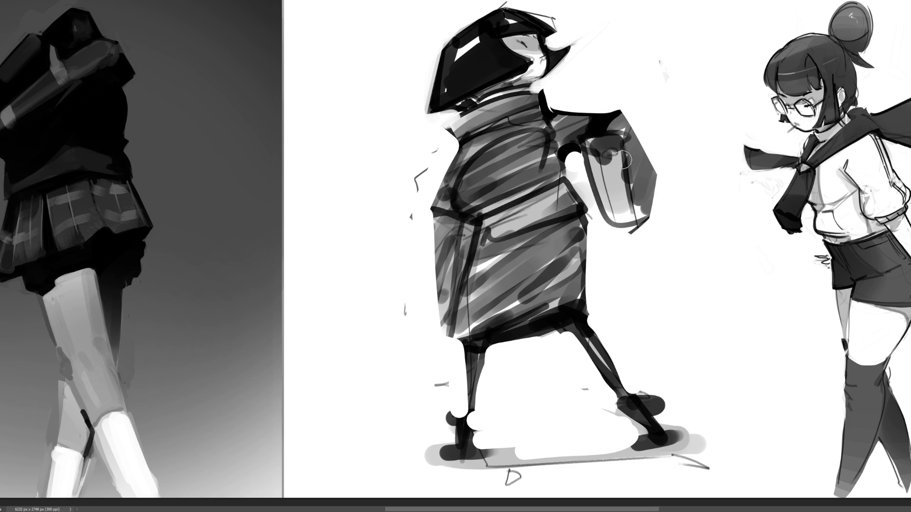
drag(609, 153, 614, 147)
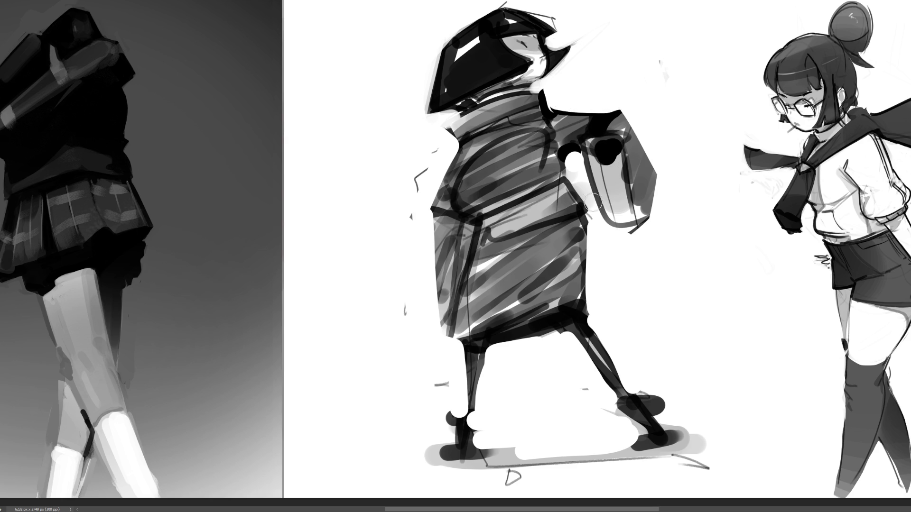
mouse_move(488, 222)
mouse_down()
mouse_move(479, 232)
mouse_move(493, 187)
mouse_move(555, 166)
mouse_move(489, 187)
mouse_move(508, 178)
mouse_up()
mouse_move(493, 131)
mouse_down()
mouse_move(458, 136)
mouse_move(553, 107)
mouse_move(474, 101)
mouse_move(488, 95)
mouse_up()
Extend black under the hood, then whiten the collar edge and tidy the hood's top edge
drag(443, 117, 471, 113)
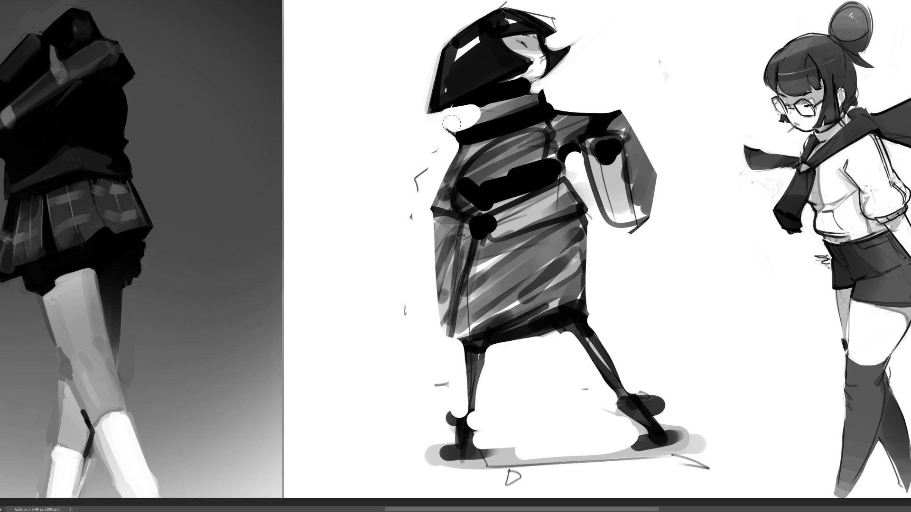
click(471, 115)
mouse_move(471, 116)
mouse_down()
mouse_move(443, 152)
mouse_move(458, 138)
mouse_up()
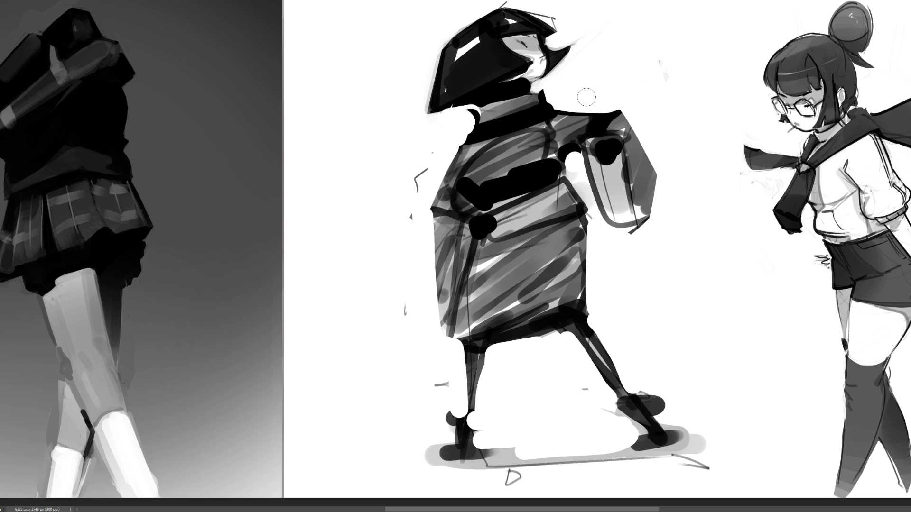
mouse_move(564, 95)
mouse_down()
mouse_move(553, 106)
mouse_move(586, 93)
mouse_up()
mouse_move(564, 26)
mouse_down()
mouse_move(524, 5)
mouse_move(470, 1)
mouse_up()
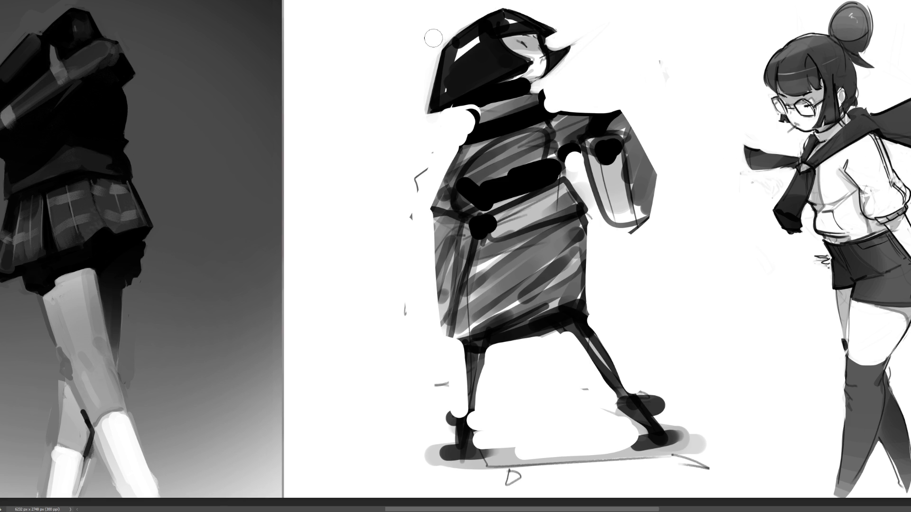
drag(454, 26, 494, 1)
Erase stray marks left of the figure, remove a trial black arm, and lighten the torso's right edge
drag(415, 157, 416, 341)
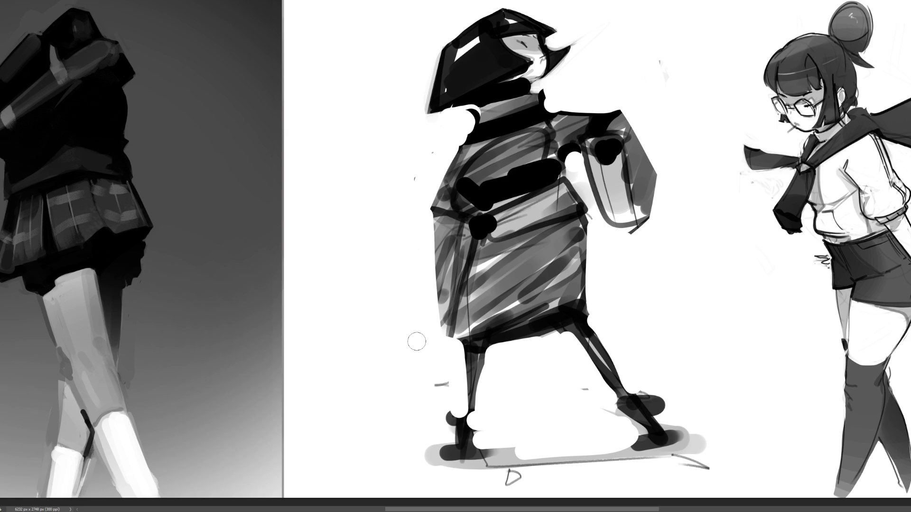
click(452, 150)
mouse_move(452, 150)
mouse_down()
mouse_move(406, 249)
mouse_move(456, 293)
mouse_up()
mouse_move(458, 132)
mouse_down()
mouse_move(411, 227)
mouse_move(429, 280)
mouse_move(420, 219)
mouse_move(405, 216)
mouse_move(433, 278)
mouse_up()
drag(591, 216, 590, 309)
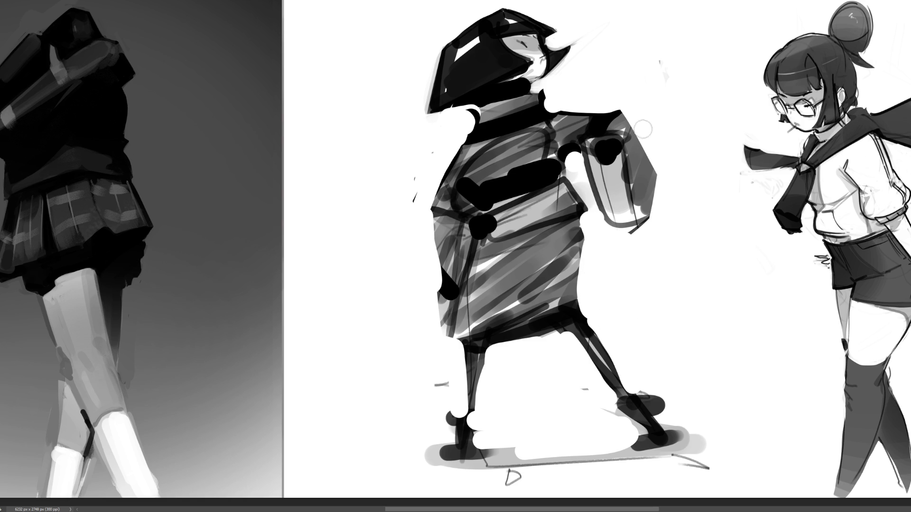
Shade the right arm in dark grey after undoing two unsatisfactory edge strokes
drag(621, 105, 664, 172)
key(ctrl+z)
mouse_move(610, 87)
mouse_down()
mouse_move(640, 114)
mouse_move(663, 159)
mouse_move(646, 246)
mouse_up()
key(ctrl+z)
key(ctrl+z)
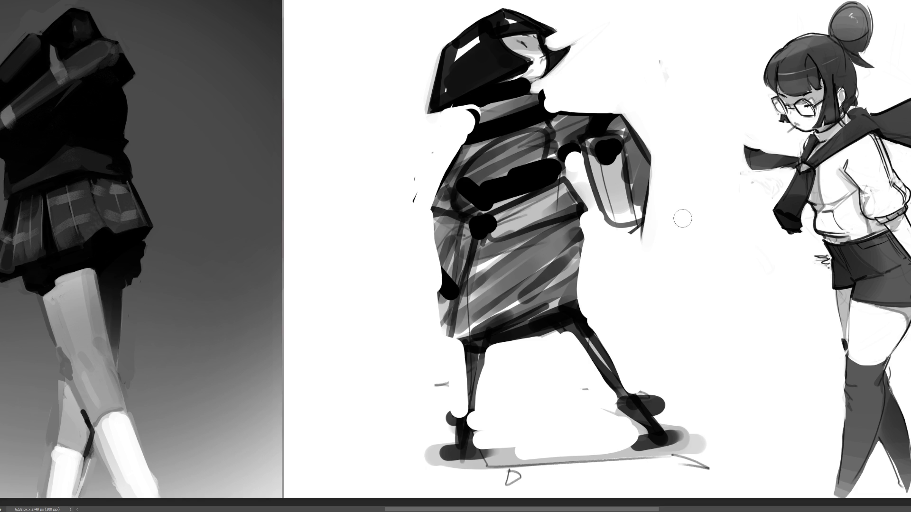
mouse_move(575, 151)
mouse_down()
mouse_move(590, 206)
mouse_move(580, 157)
mouse_move(619, 157)
mouse_move(613, 178)
mouse_move(635, 219)
mouse_move(582, 182)
mouse_move(572, 159)
mouse_move(605, 221)
mouse_up()
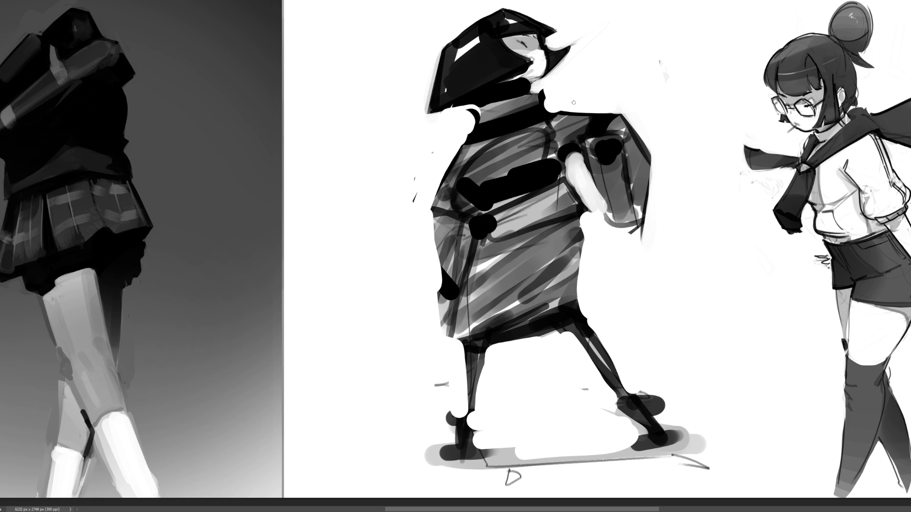
Add faint dark tone to the face and darken the neck and collar toward the shoulder
drag(502, 37, 525, 47)
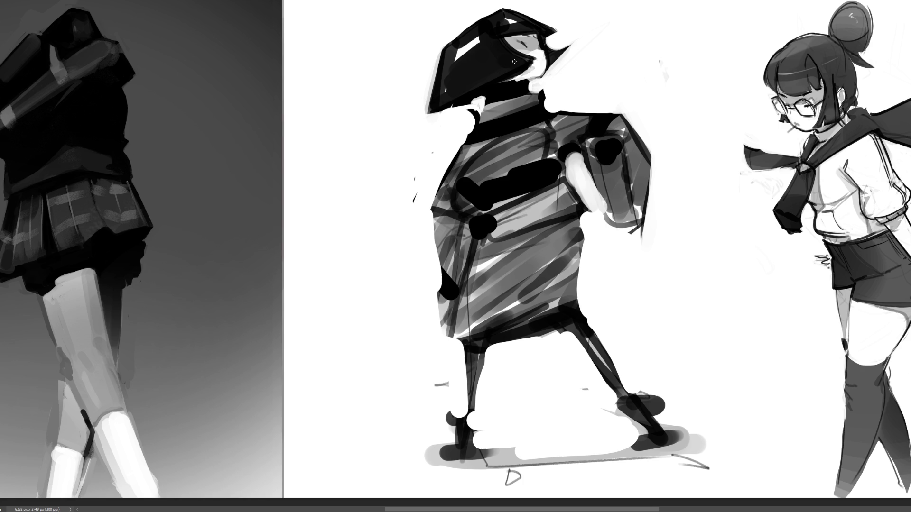
drag(484, 107, 480, 128)
mouse_move(518, 96)
mouse_down()
mouse_move(545, 90)
mouse_move(546, 110)
mouse_move(545, 89)
mouse_up()
Try sword strokes left of the collar and a shoulder stroke, undoing the failed attempts
mouse_move(467, 129)
mouse_down()
mouse_move(379, 123)
mouse_move(472, 138)
mouse_move(449, 141)
mouse_up()
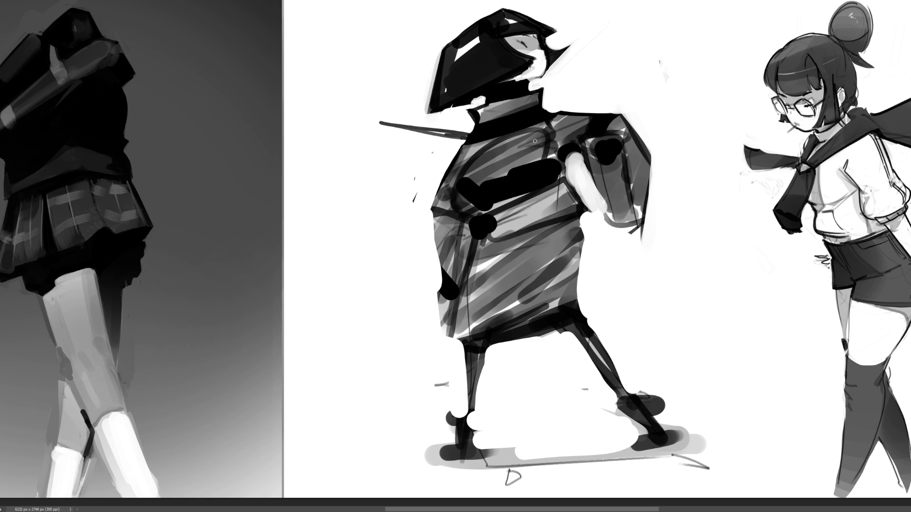
key(ctrl+z)
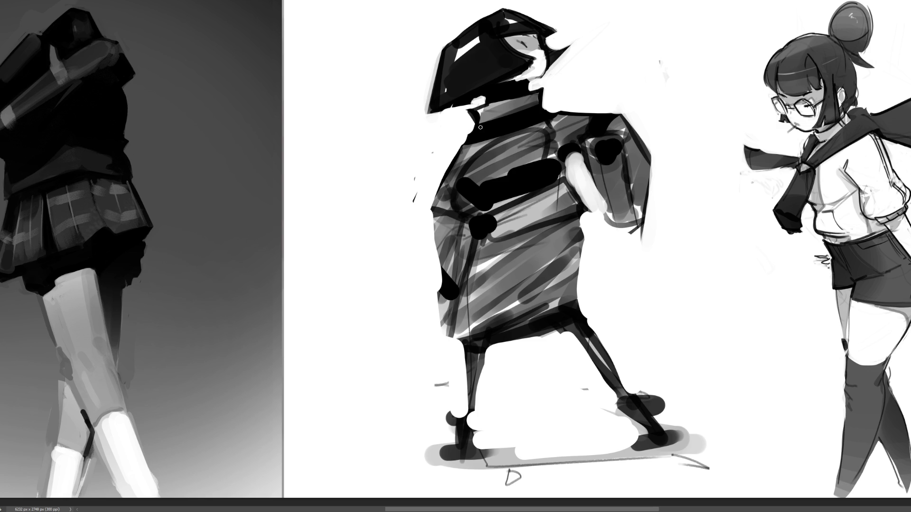
mouse_move(466, 136)
mouse_down()
mouse_move(406, 116)
mouse_move(467, 137)
mouse_up()
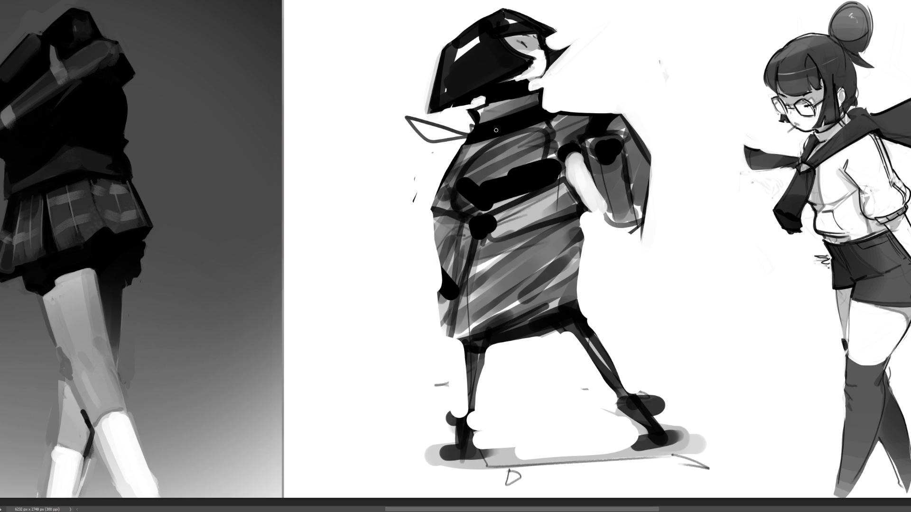
mouse_move(545, 115)
mouse_down()
mouse_move(593, 77)
mouse_move(553, 119)
mouse_up()
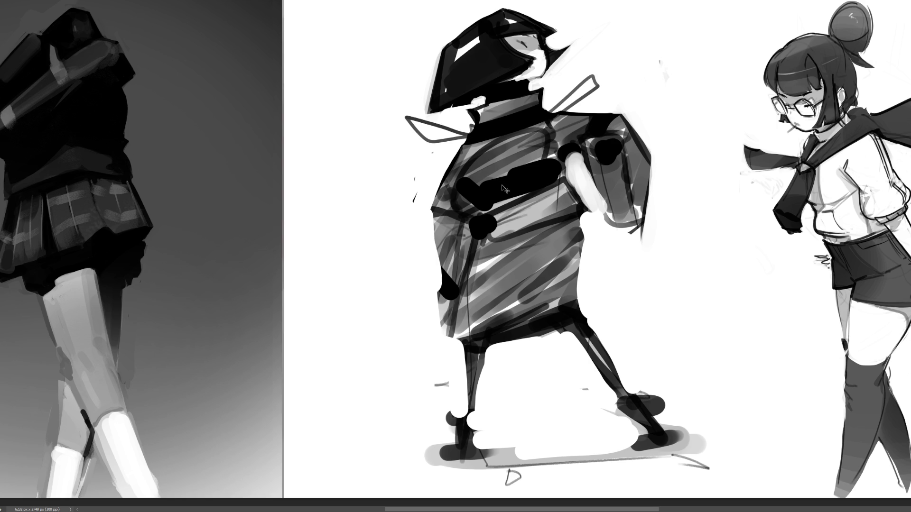
key(ctrl+z)
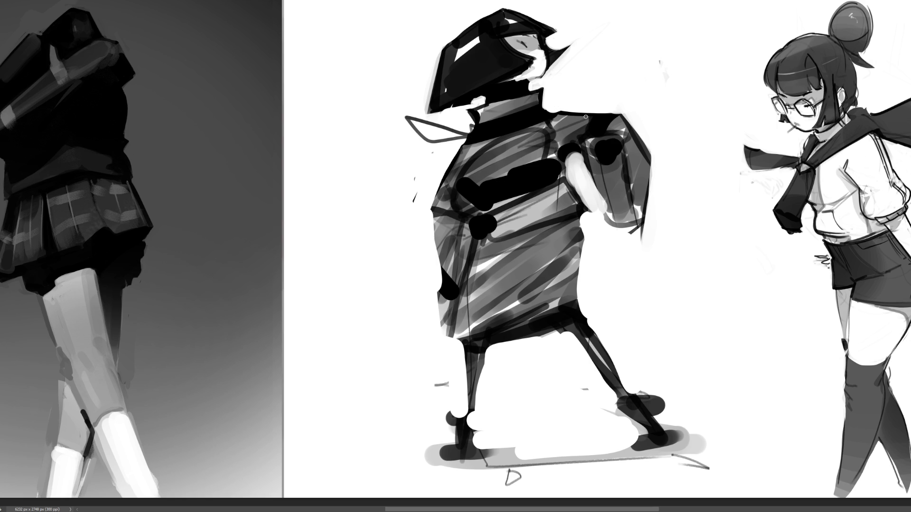
key(ctrl+z)
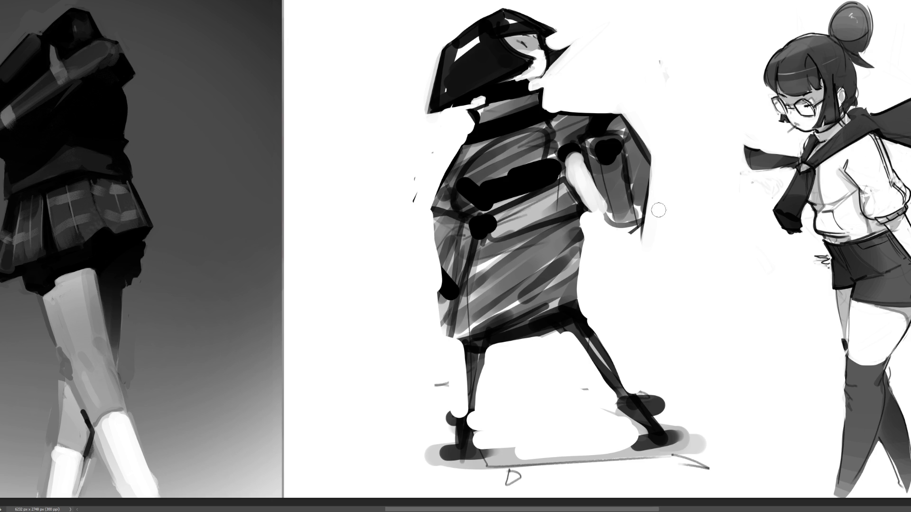
Lighten the raised forearm, even out its dark right edge and extend the white arm upward
mouse_move(588, 161)
mouse_down()
mouse_move(607, 207)
mouse_move(586, 172)
mouse_move(591, 189)
mouse_move(627, 258)
mouse_move(651, 229)
mouse_move(659, 142)
mouse_move(618, 248)
mouse_up()
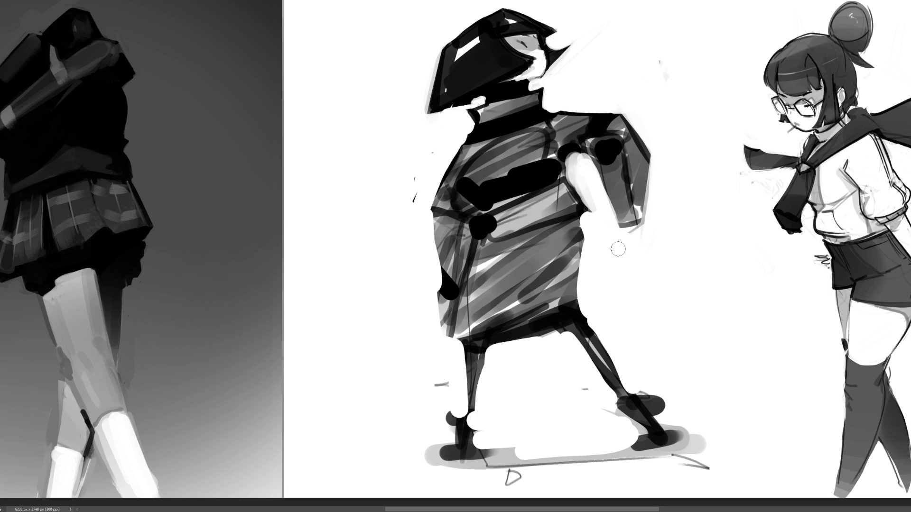
drag(645, 157, 645, 225)
drag(633, 133, 646, 192)
drag(640, 142, 641, 259)
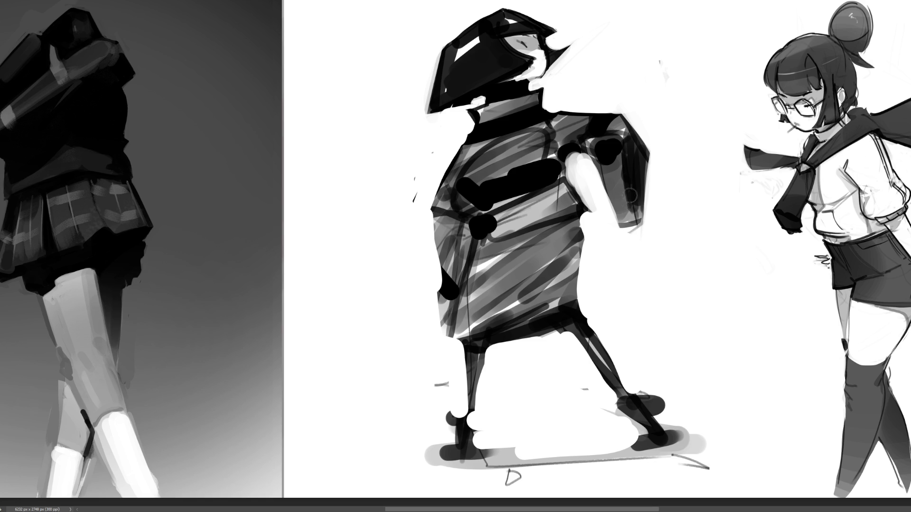
mouse_move(648, 144)
mouse_down()
mouse_move(641, 231)
mouse_move(631, 228)
mouse_up()
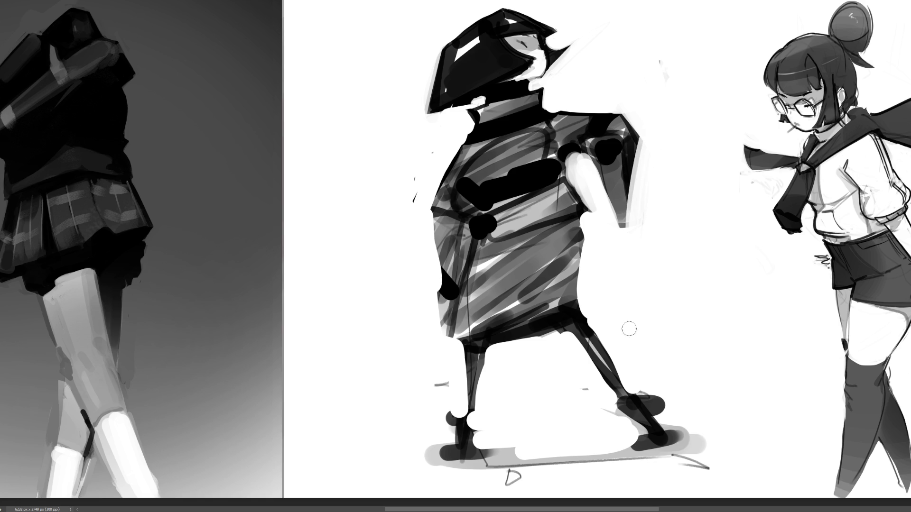
drag(593, 163, 610, 247)
mouse_move(584, 159)
mouse_down()
mouse_move(582, 146)
mouse_move(575, 158)
mouse_up()
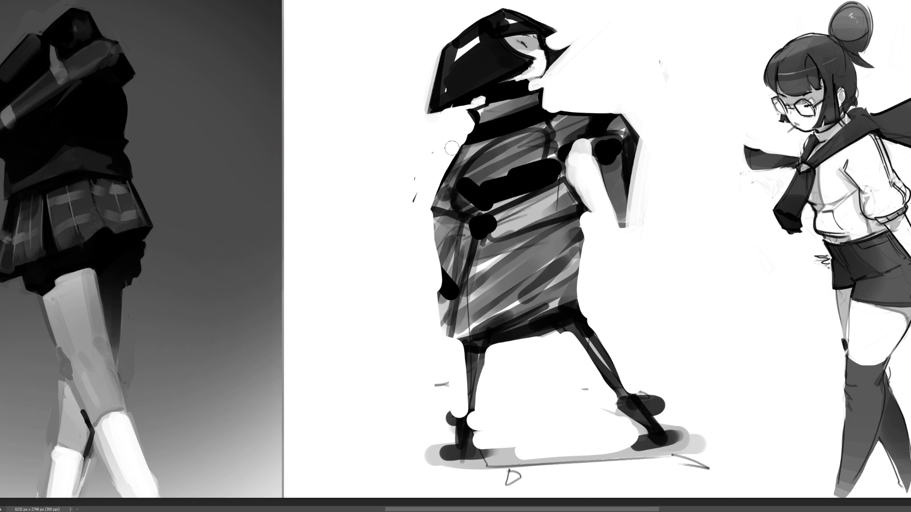
Paint over the left-side blob, lengthen the dark chest band and draw a new straight leg
drag(425, 217, 446, 298)
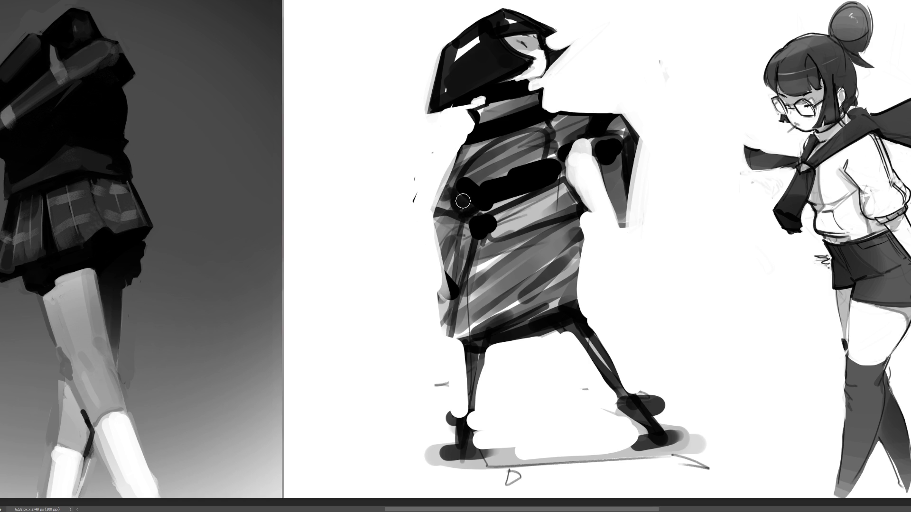
mouse_move(468, 189)
mouse_down()
mouse_move(529, 172)
mouse_move(460, 185)
mouse_move(583, 180)
mouse_move(589, 232)
mouse_move(571, 156)
mouse_move(573, 170)
mouse_move(599, 161)
mouse_up()
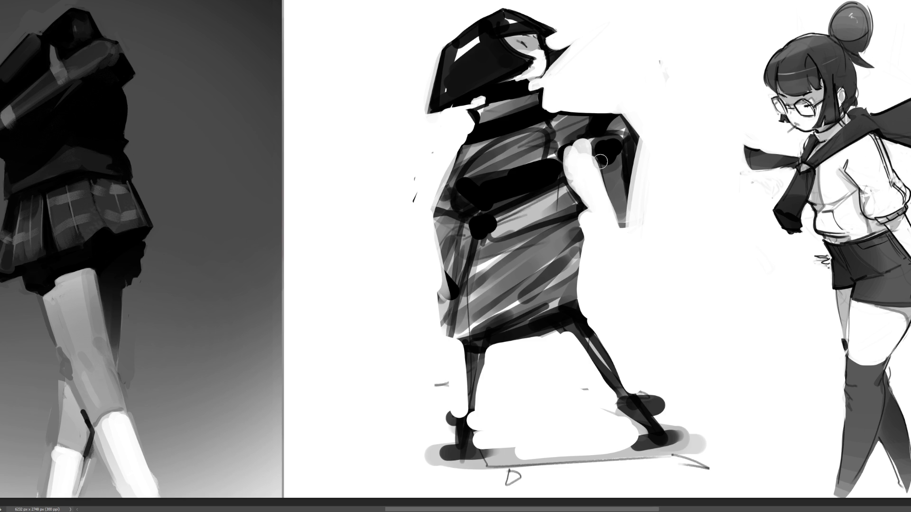
drag(563, 325, 534, 446)
Paint out the old diagonal and front legs in white, draw a bent back leg and reshape both feet
click(535, 446)
mouse_move(587, 285)
mouse_down()
mouse_move(585, 349)
mouse_move(619, 407)
mouse_move(665, 415)
mouse_move(640, 391)
mouse_move(586, 372)
mouse_up()
drag(607, 339, 641, 399)
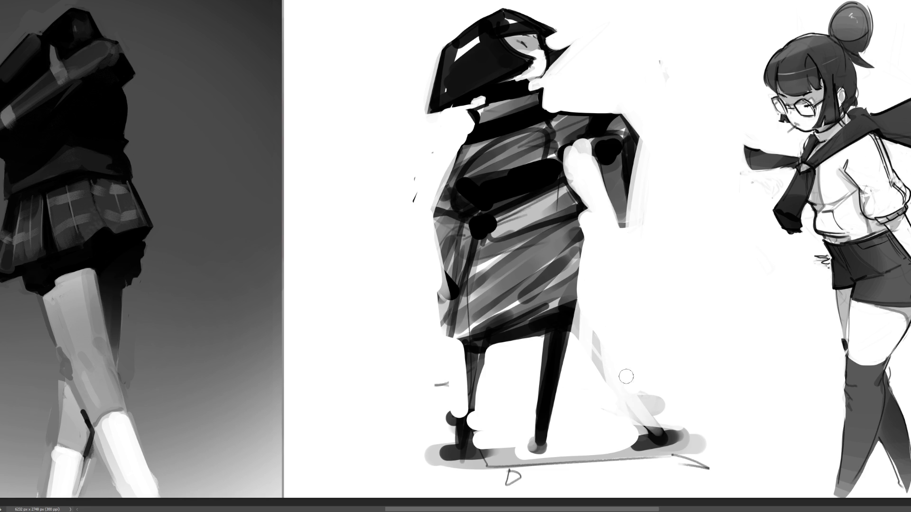
drag(454, 340, 514, 410)
mouse_move(455, 358)
mouse_down()
mouse_move(477, 429)
mouse_move(440, 431)
mouse_move(489, 430)
mouse_move(456, 441)
mouse_move(479, 449)
mouse_up()
drag(522, 419, 520, 434)
mouse_move(519, 392)
mouse_down()
mouse_move(546, 434)
mouse_move(539, 450)
mouse_move(555, 453)
mouse_up()
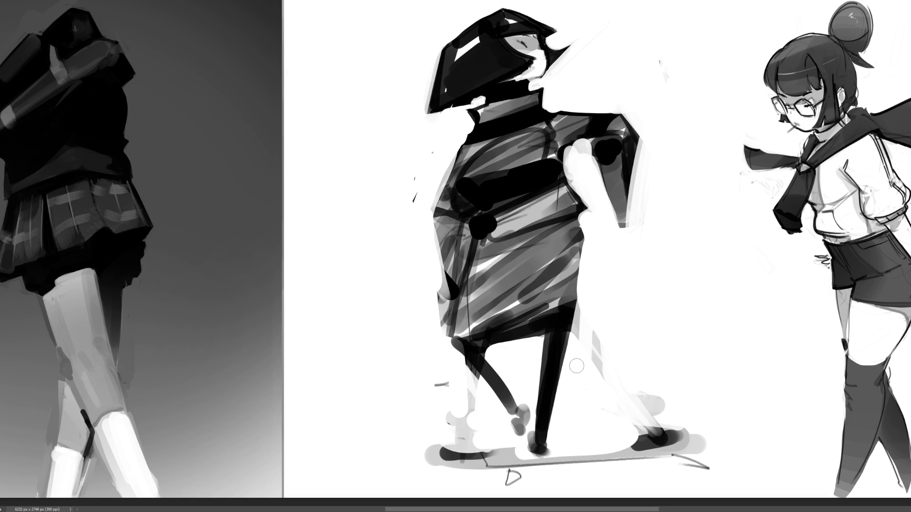
mouse_move(459, 347)
mouse_down()
mouse_move(474, 375)
mouse_move(461, 366)
mouse_move(455, 425)
mouse_up()
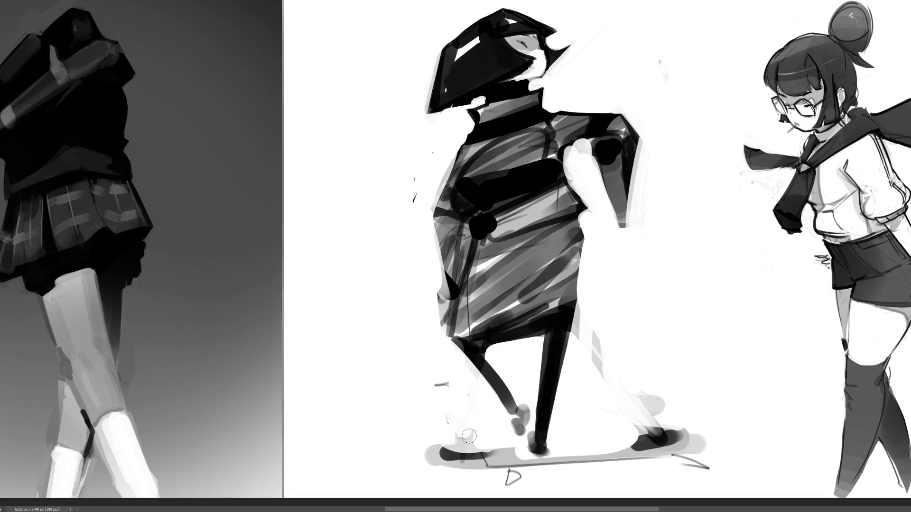
mouse_move(591, 311)
mouse_down()
mouse_move(595, 342)
mouse_move(683, 420)
mouse_up()
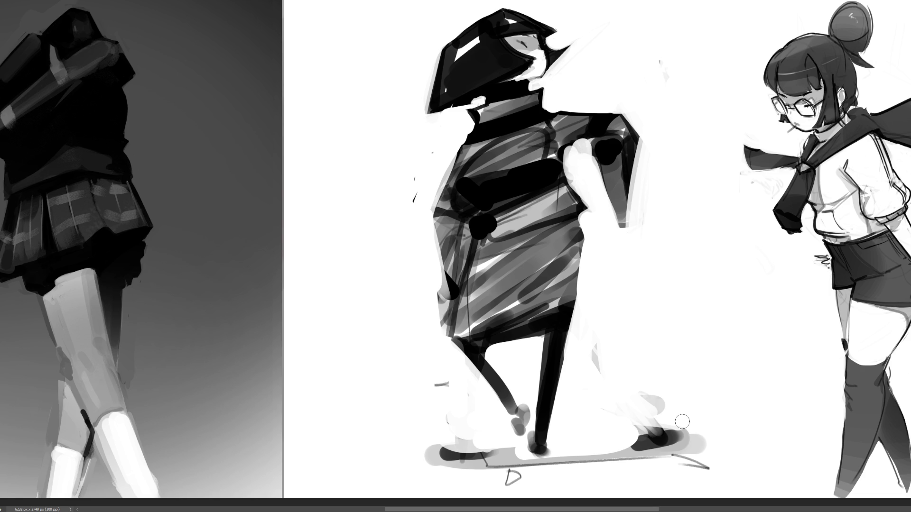
Brighten the raised arm, paint dark horizontal torso bands and fill the right shoulder with a grey accent
mouse_move(577, 147)
mouse_down()
mouse_move(573, 171)
mouse_move(567, 149)
mouse_move(578, 184)
mouse_move(569, 148)
mouse_move(562, 162)
mouse_move(579, 145)
mouse_move(555, 146)
mouse_up()
drag(548, 114, 553, 166)
drag(480, 132, 457, 174)
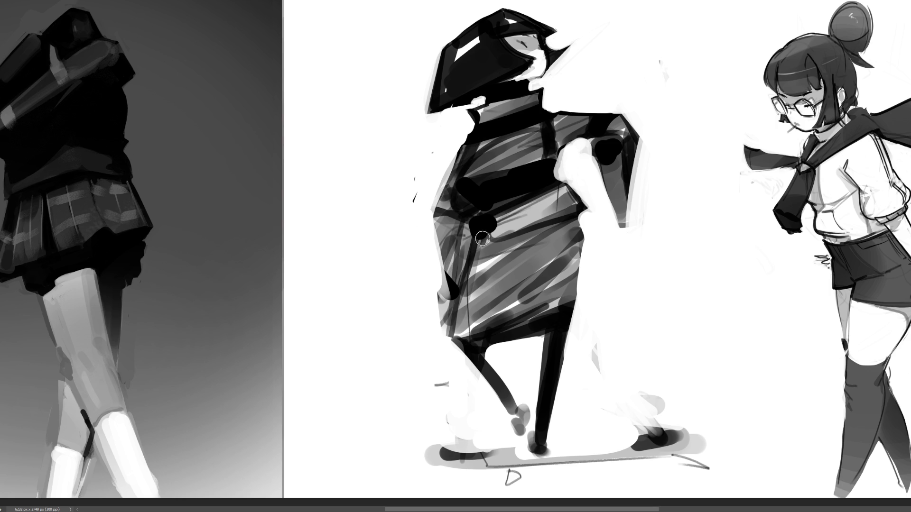
drag(481, 242, 582, 228)
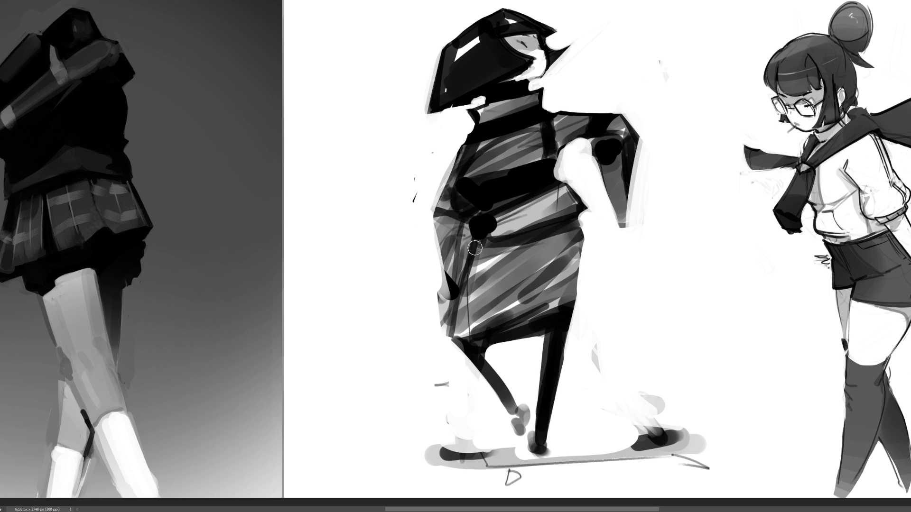
drag(475, 247, 593, 229)
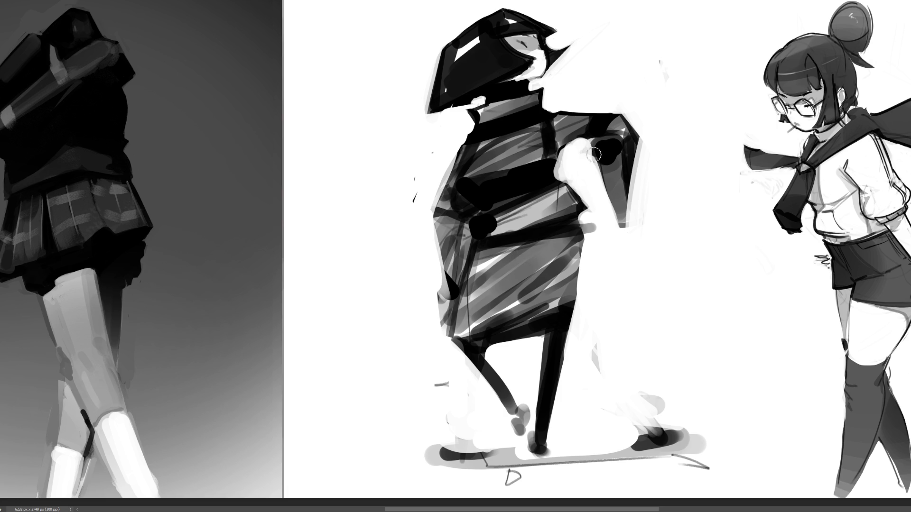
drag(596, 146, 597, 153)
drag(609, 163, 619, 141)
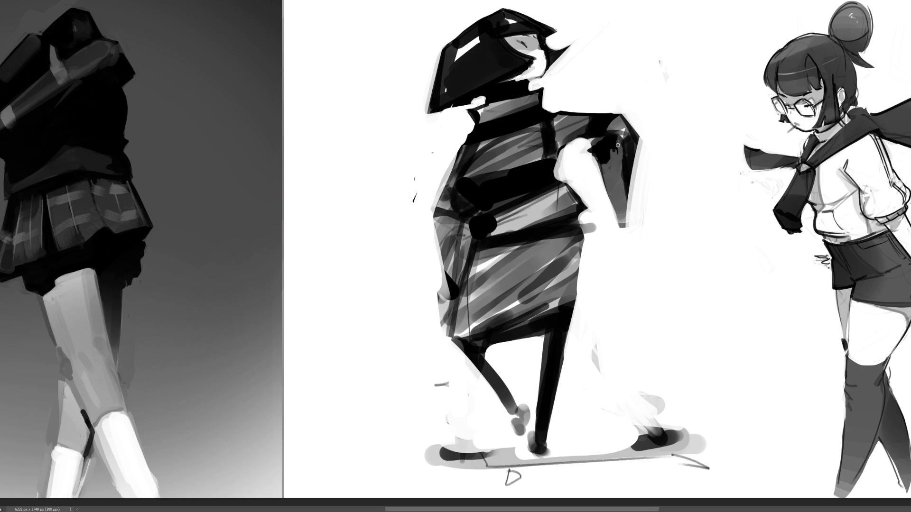
Try a white diagonal across the torso and a scabbard at the hip, undoing both
mouse_move(440, 190)
mouse_down()
mouse_move(484, 222)
mouse_move(463, 208)
mouse_up()
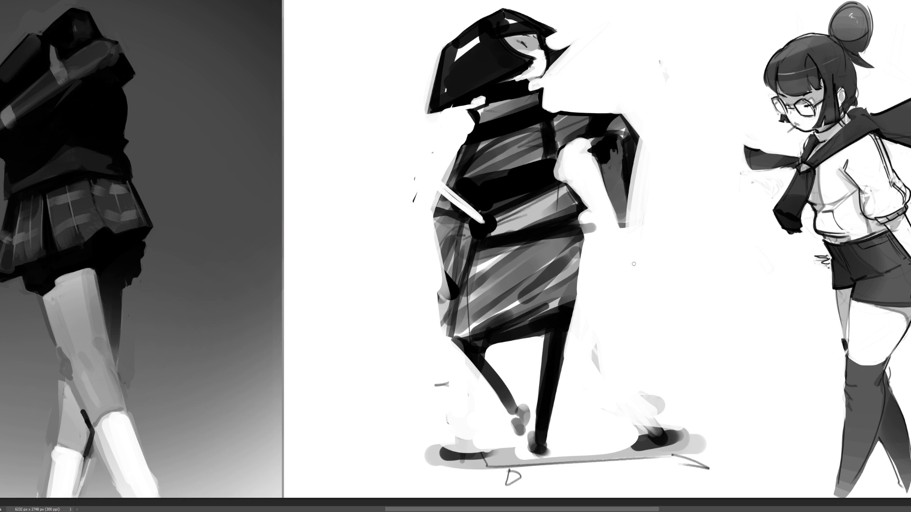
key(ctrl+z)
key(ctrl+z)
key(ctrl+z)
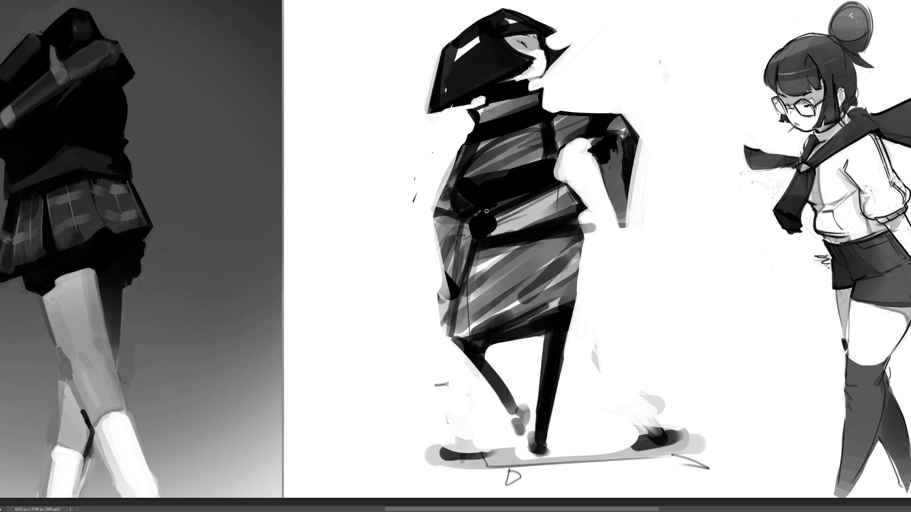
mouse_move(437, 269)
mouse_down()
mouse_move(383, 320)
mouse_move(445, 264)
mouse_move(372, 327)
mouse_move(440, 263)
mouse_up()
key(ctrl+z)
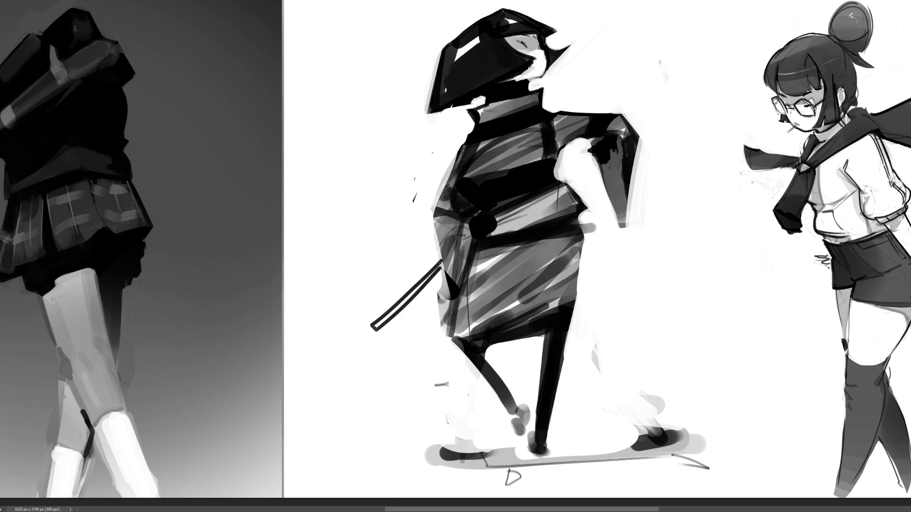
Draw the katana blade from the raised hand across the torso after several undone attempts
mouse_move(619, 142)
mouse_down()
mouse_move(650, 124)
mouse_move(434, 214)
mouse_up()
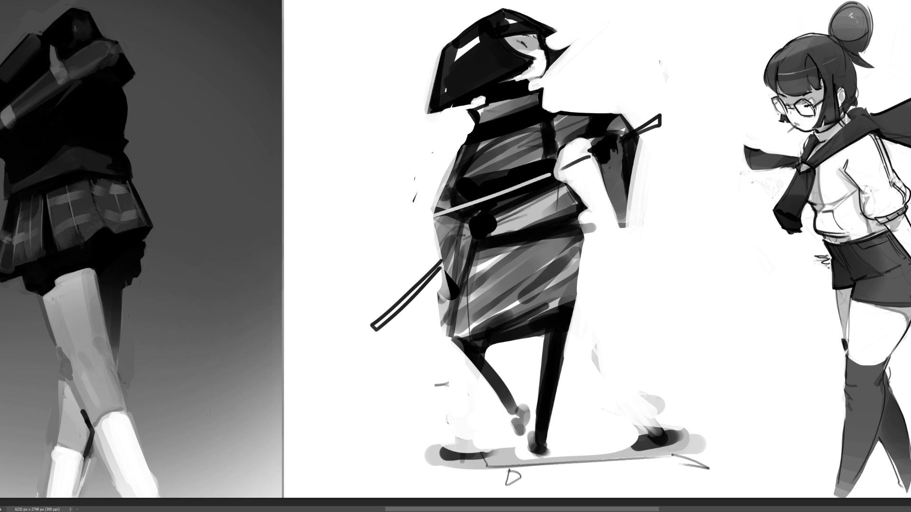
key(ctrl+z)
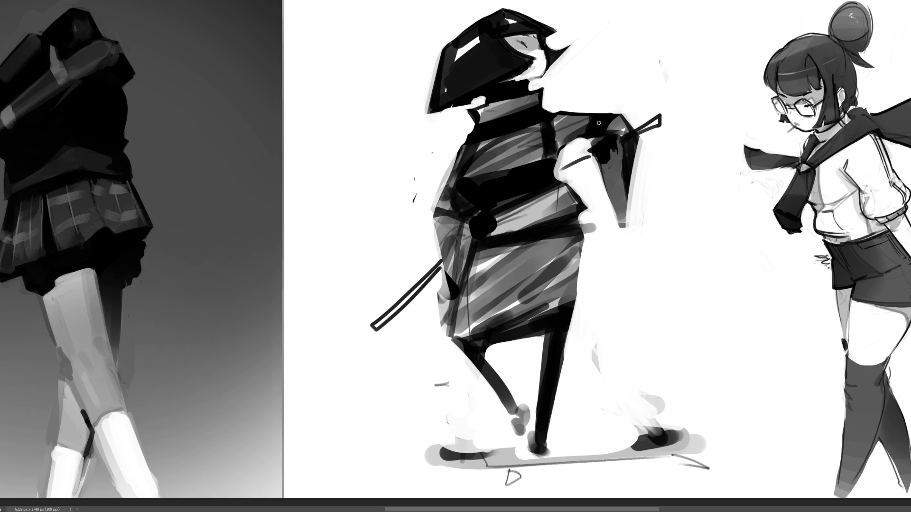
drag(597, 156, 434, 222)
key(ctrl+z)
drag(559, 167, 502, 198)
key(ctrl+z)
drag(579, 158, 434, 238)
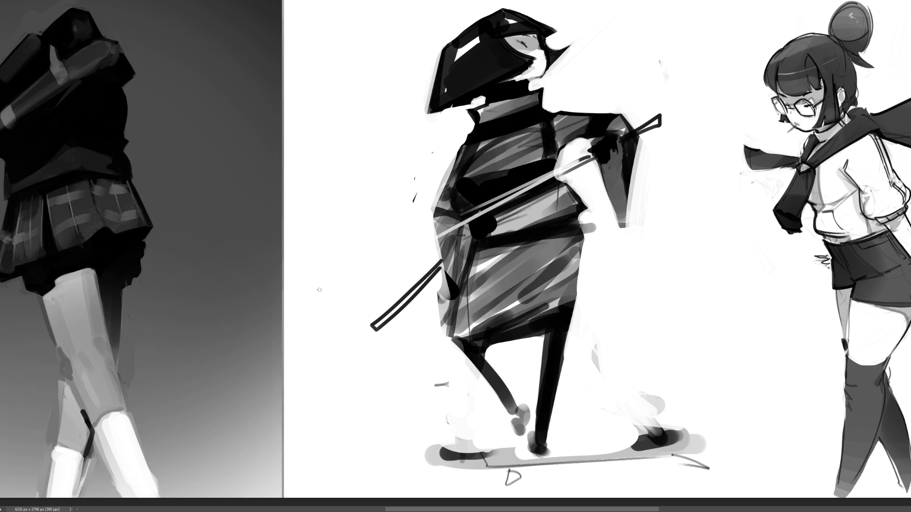
key(ctrl+z)
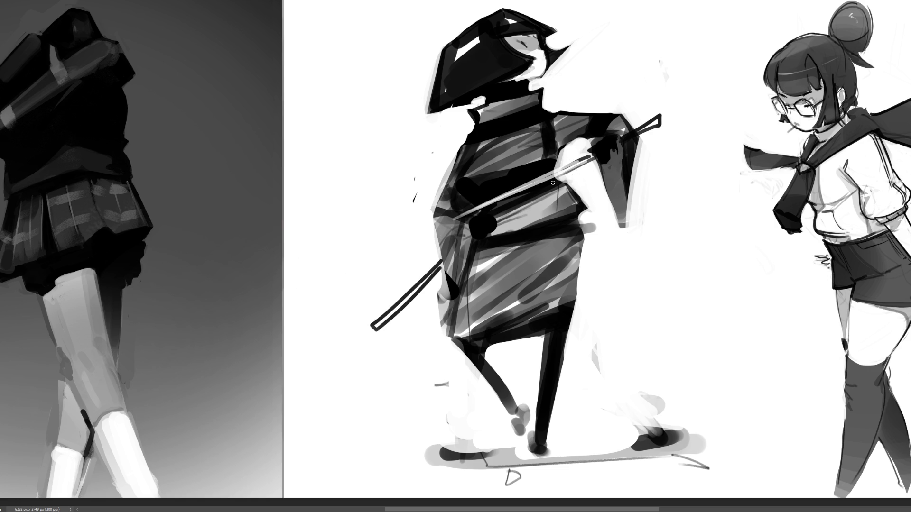
drag(588, 157, 434, 238)
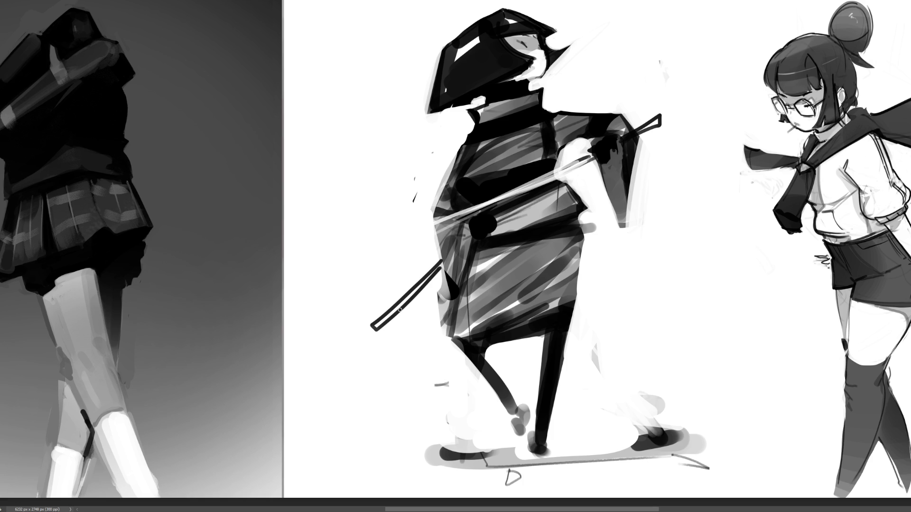
Paint the wrapped hilt and a dark sword guard across the blade
drag(639, 136, 658, 121)
drag(599, 159, 601, 176)
drag(581, 141, 593, 173)
drag(591, 173, 600, 183)
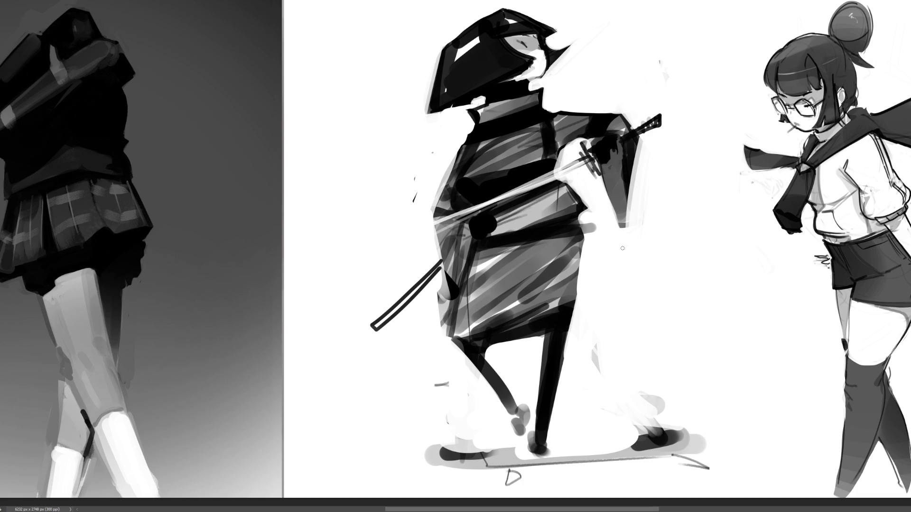
Add light strap lines and small pale marks across the torso
mouse_move(444, 174)
mouse_down()
mouse_move(510, 202)
mouse_move(512, 179)
mouse_move(486, 210)
mouse_move(493, 185)
mouse_move(479, 214)
mouse_up()
key(ctrl+z)
drag(506, 198, 549, 114)
drag(493, 207, 486, 224)
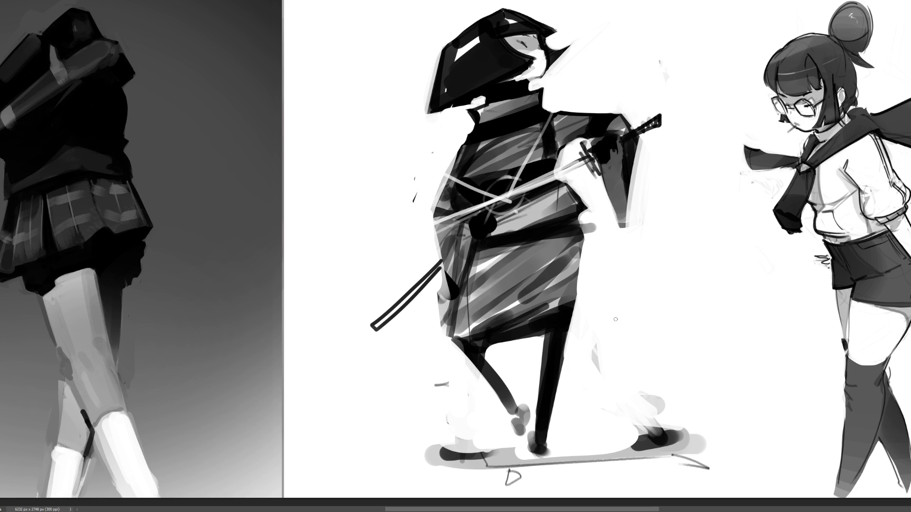
drag(446, 176, 515, 203)
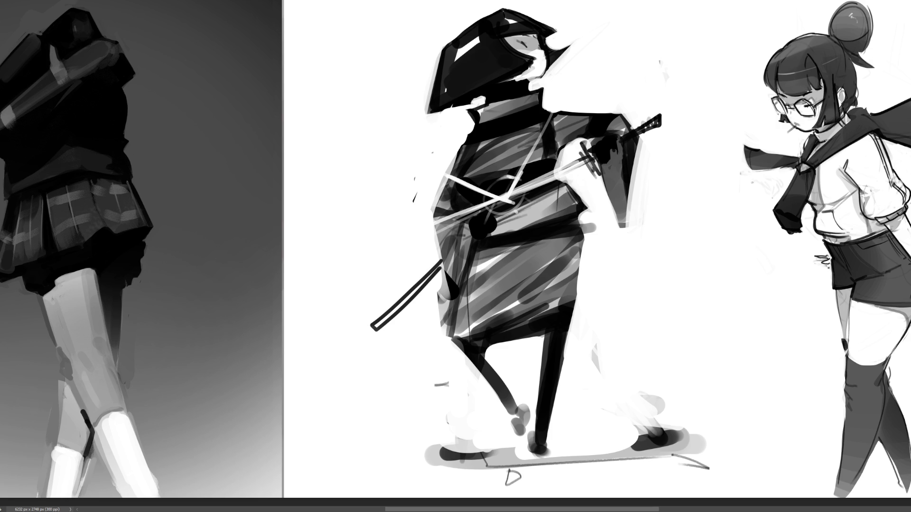
drag(550, 112, 545, 124)
drag(516, 188, 509, 197)
mouse_move(561, 443)
mouse_down()
mouse_move(570, 443)
mouse_move(533, 448)
mouse_up()
Refine the swordsman's foot with dark and light strokes and outline his left shoe
mouse_move(530, 461)
mouse_down()
mouse_move(544, 459)
mouse_move(541, 467)
mouse_up()
drag(533, 429, 534, 460)
mouse_move(535, 461)
mouse_down()
mouse_move(537, 472)
mouse_move(543, 466)
mouse_up()
mouse_move(532, 429)
mouse_down()
mouse_move(532, 461)
mouse_move(546, 456)
mouse_move(535, 473)
mouse_move(545, 472)
mouse_move(538, 454)
mouse_move(533, 472)
mouse_move(541, 477)
mouse_up()
drag(523, 411, 526, 446)
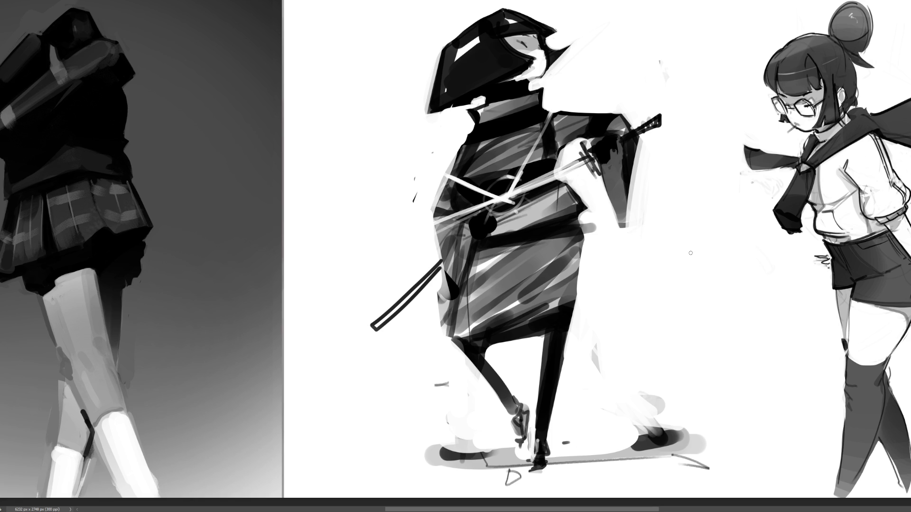
Redraw the sheath's right edge as a long dark stroke down from the hand
drag(616, 142, 627, 227)
key(ctrl+z)
drag(618, 140, 615, 291)
key(ctrl+z)
drag(635, 137, 619, 284)
drag(617, 217, 619, 282)
key(ctrl+z)
drag(597, 162, 624, 287)
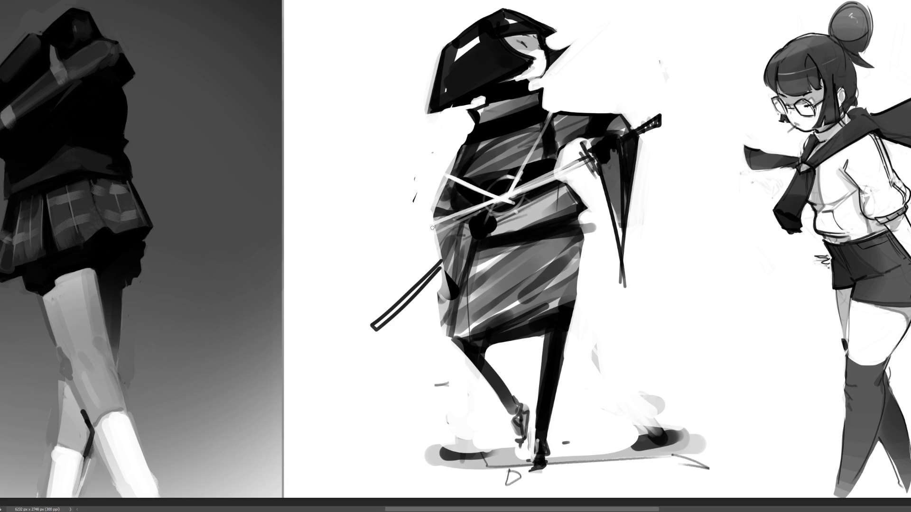
Add long tapered dark strokes along the lower sheath and trim their ends with white
mouse_move(462, 222)
mouse_down()
mouse_move(432, 252)
mouse_move(413, 397)
mouse_up()
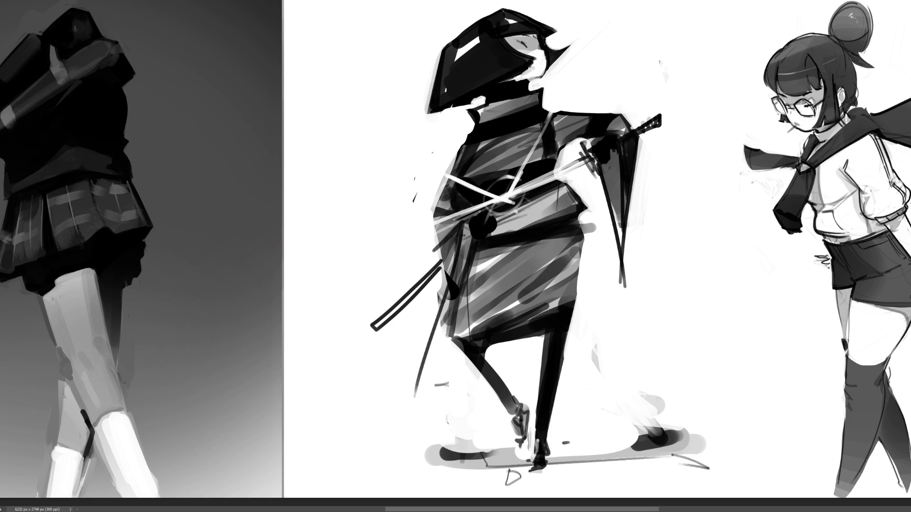
drag(453, 265, 418, 389)
drag(446, 248, 439, 304)
key(ctrl+z)
drag(445, 243, 422, 380)
drag(434, 308, 414, 396)
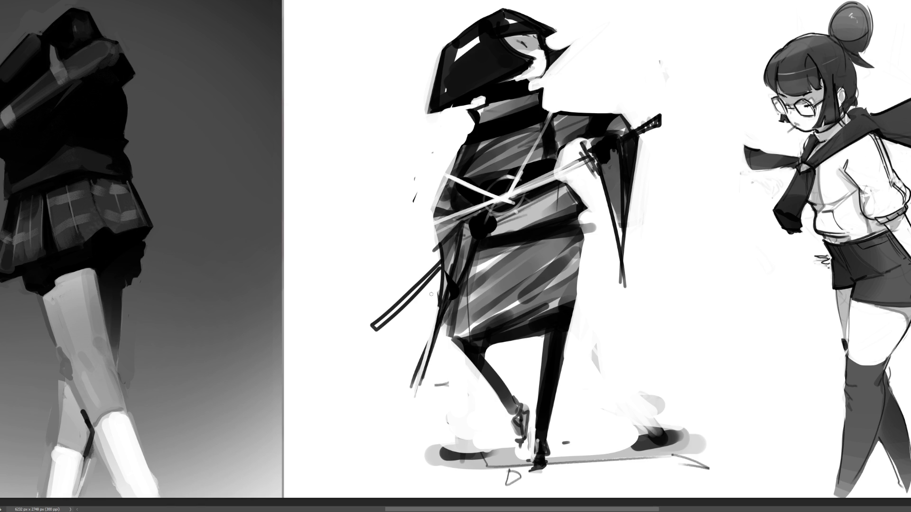
drag(424, 349, 411, 395)
Sketch red construction lines from the sheath end to the foot and up the body
mouse_move(368, 327)
mouse_down()
mouse_move(431, 392)
mouse_move(524, 444)
mouse_up()
mouse_move(449, 352)
mouse_down()
mouse_move(430, 389)
mouse_move(458, 352)
mouse_up()
key(ctrl+z)
key(ctrl+z)
key(ctrl+z)
mouse_move(372, 326)
mouse_down()
mouse_move(417, 382)
mouse_move(387, 332)
mouse_move(418, 389)
mouse_move(511, 440)
mouse_move(422, 385)
mouse_move(534, 343)
mouse_move(530, 446)
mouse_move(486, 346)
mouse_move(545, 242)
mouse_move(468, 285)
mouse_move(497, 220)
mouse_move(569, 208)
mouse_move(589, 248)
mouse_move(606, 163)
mouse_move(620, 150)
mouse_move(592, 169)
mouse_move(627, 119)
mouse_move(557, 161)
mouse_move(589, 129)
mouse_move(540, 121)
mouse_move(545, 164)
mouse_move(535, 114)
mouse_move(497, 106)
mouse_move(529, 127)
mouse_move(456, 166)
mouse_move(527, 116)
mouse_move(471, 97)
mouse_move(546, 72)
mouse_move(536, 34)
mouse_move(552, 68)
mouse_move(543, 31)
mouse_move(504, 9)
mouse_move(493, 29)
mouse_move(494, 17)
mouse_move(448, 57)
mouse_move(502, 79)
mouse_move(452, 50)
mouse_up()
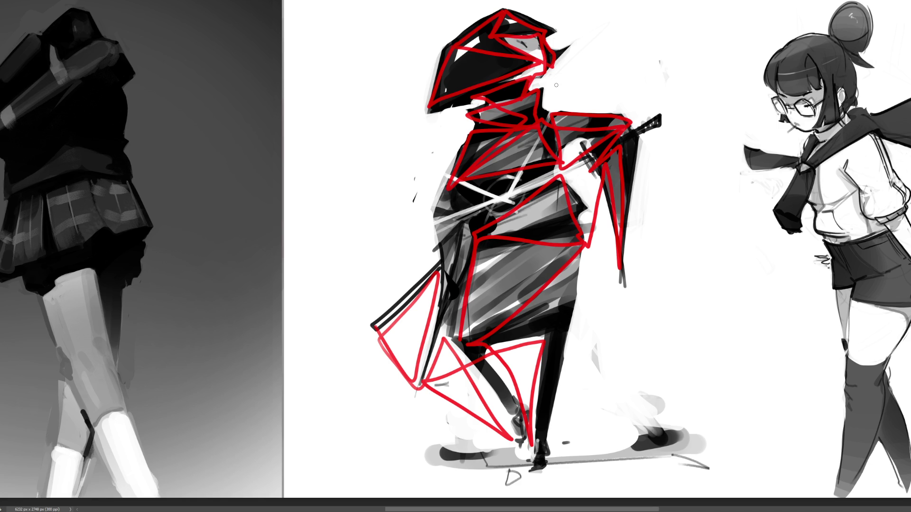
Add red construction lines along the torso and hip-to-foot, then undo them all
mouse_move(467, 138)
mouse_down()
mouse_move(441, 294)
mouse_move(472, 138)
mouse_move(453, 213)
mouse_move(464, 232)
mouse_up()
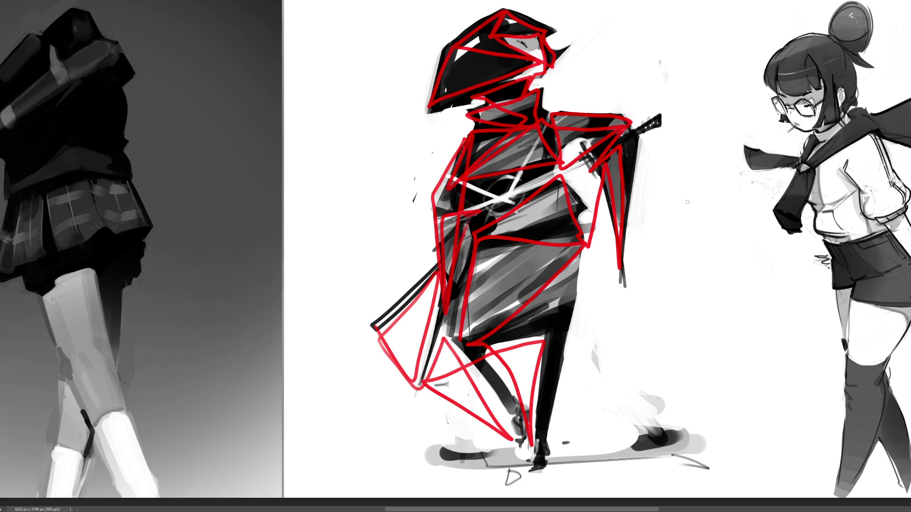
mouse_move(573, 311)
mouse_down()
mouse_move(659, 436)
mouse_move(531, 448)
mouse_up()
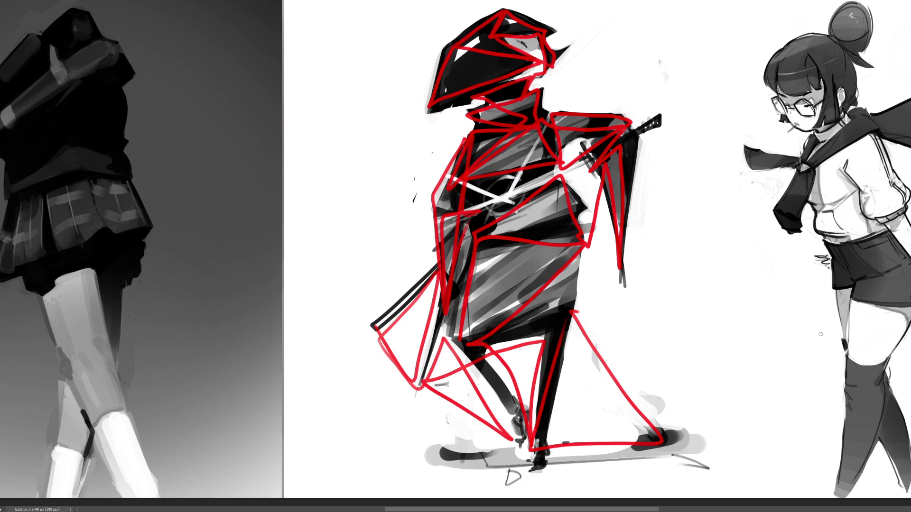
key(ctrl+z)
key(ctrl+z)
key(ctrl+z)
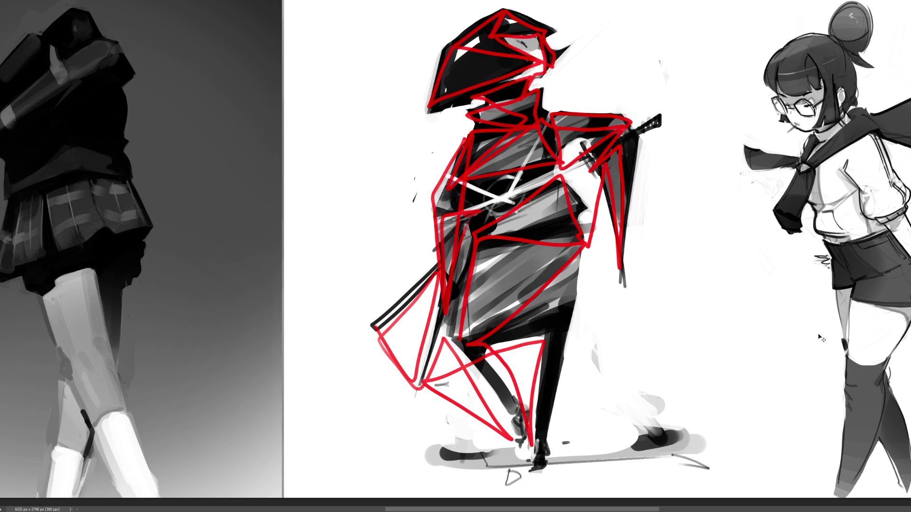
key(ctrl+z)
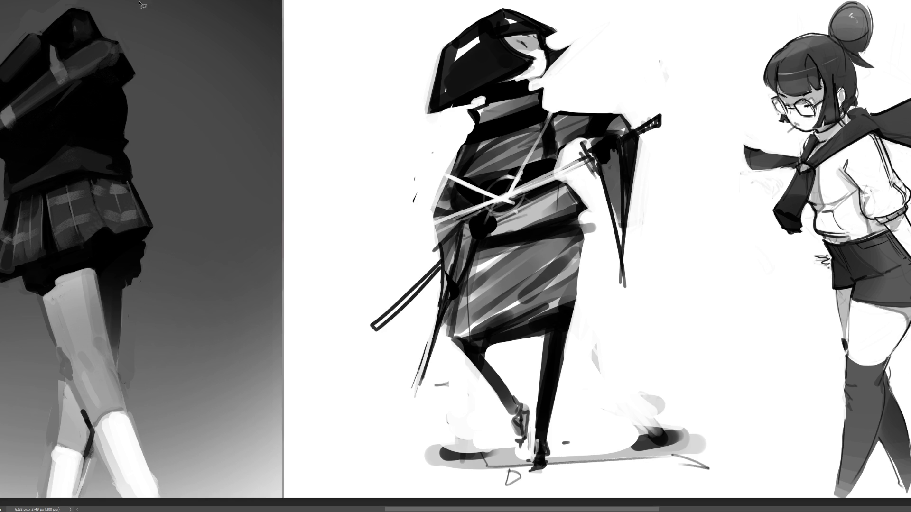
Lasso the swordsman's head and try squashing and nudging it, then cancel that transform
mouse_move(618, 53)
mouse_down()
mouse_move(443, 7)
mouse_move(407, 132)
mouse_move(539, 91)
mouse_up()
drag(589, 83, 537, 88)
key(ctrl+t)
drag(619, 65, 579, 71)
key(Right)
key(Right)
key(Right)
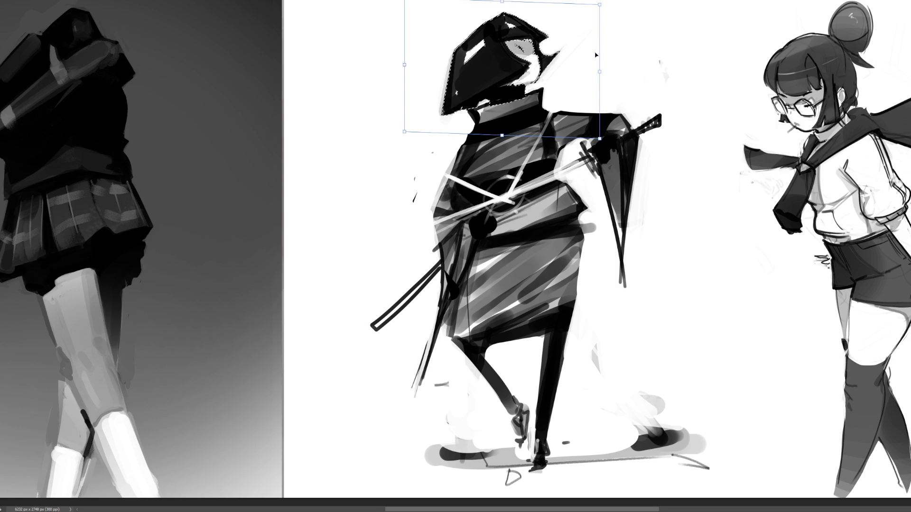
key(Escape)
Transform the head narrower and further right, enlarge it slightly, commit, and deselect
key(ctrl+t)
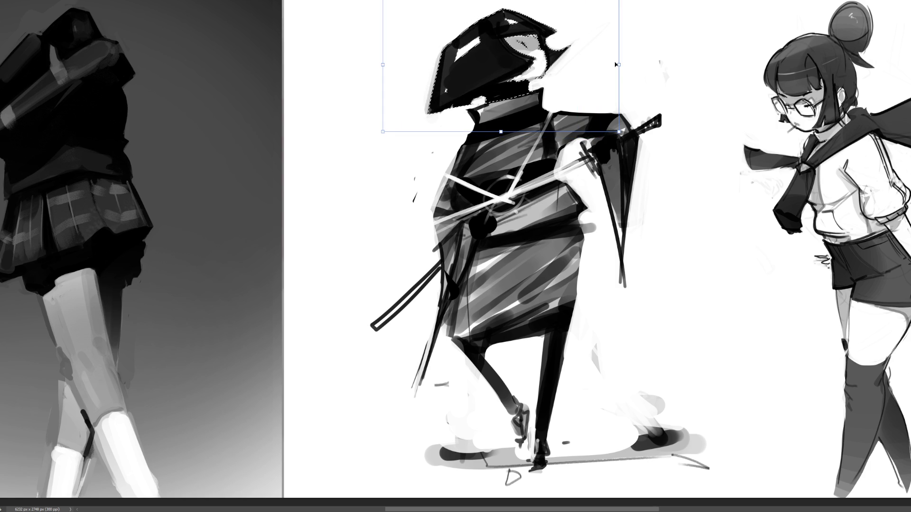
drag(616, 64, 600, 67)
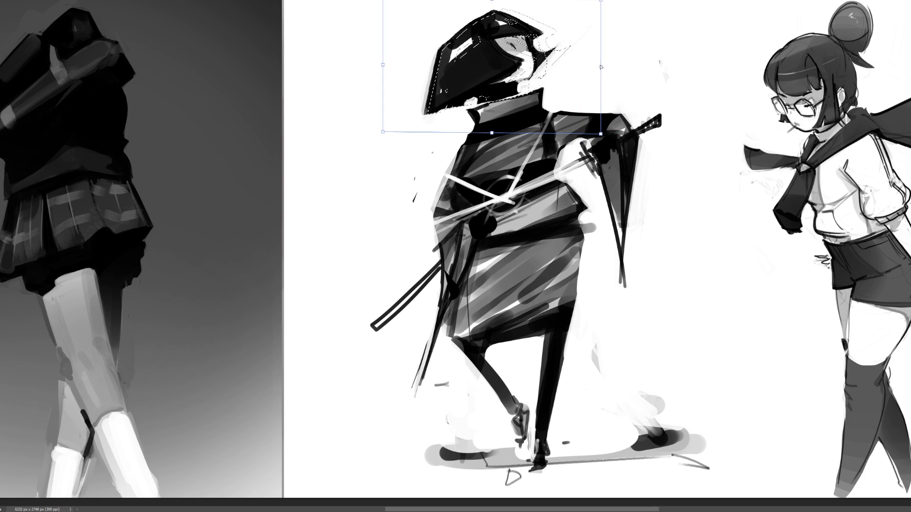
drag(523, 66, 547, 77)
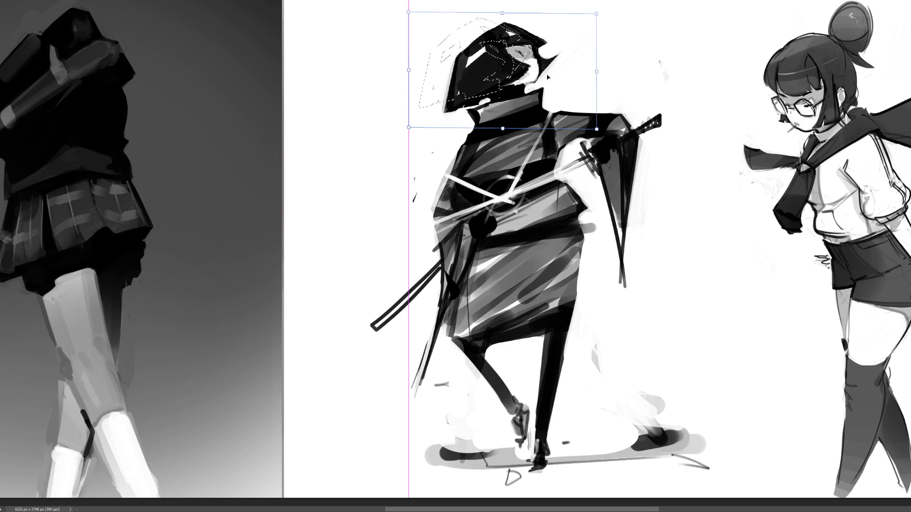
mouse_move(547, 76)
mouse_down()
mouse_move(598, 72)
mouse_move(572, 70)
mouse_up()
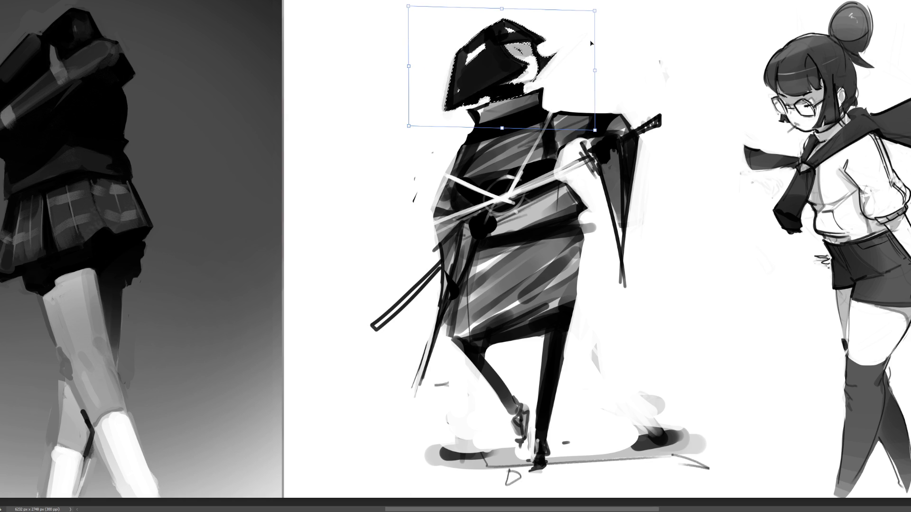
drag(596, 69, 579, 71)
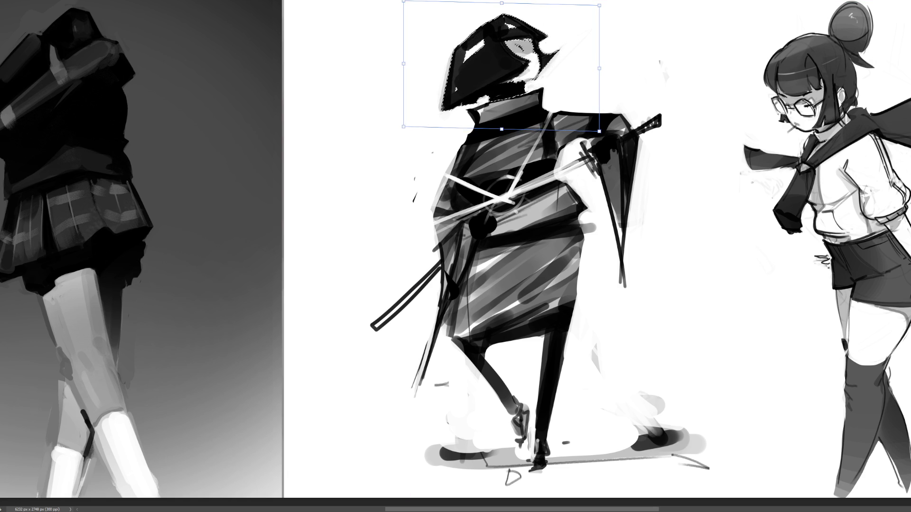
key(Return)
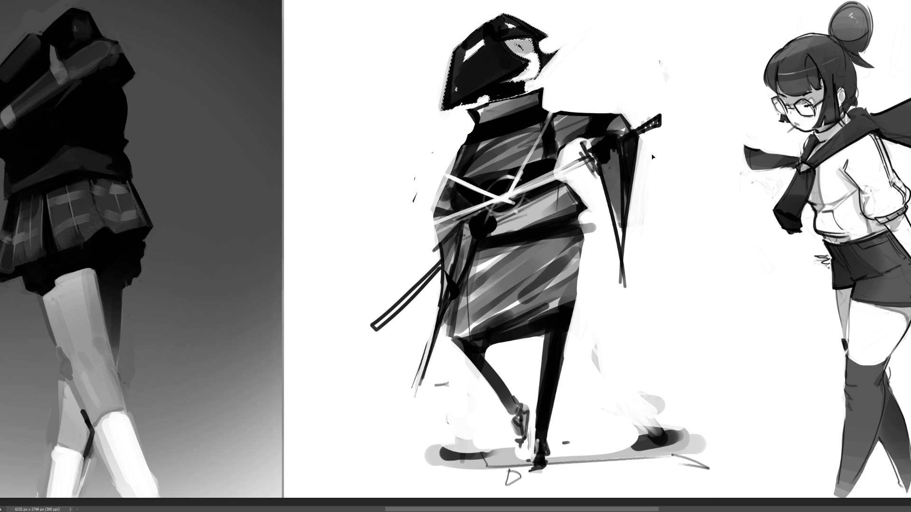
key(ctrl+shift+d)
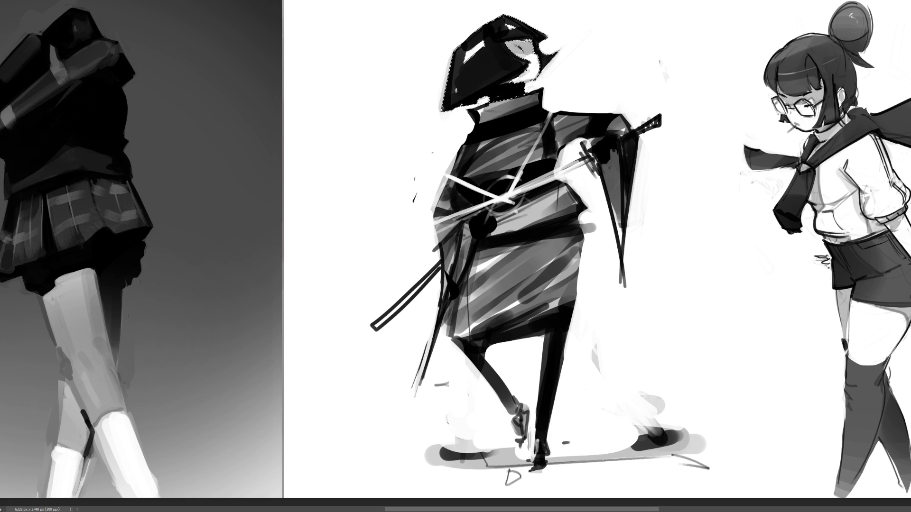
key(ctrl+d)
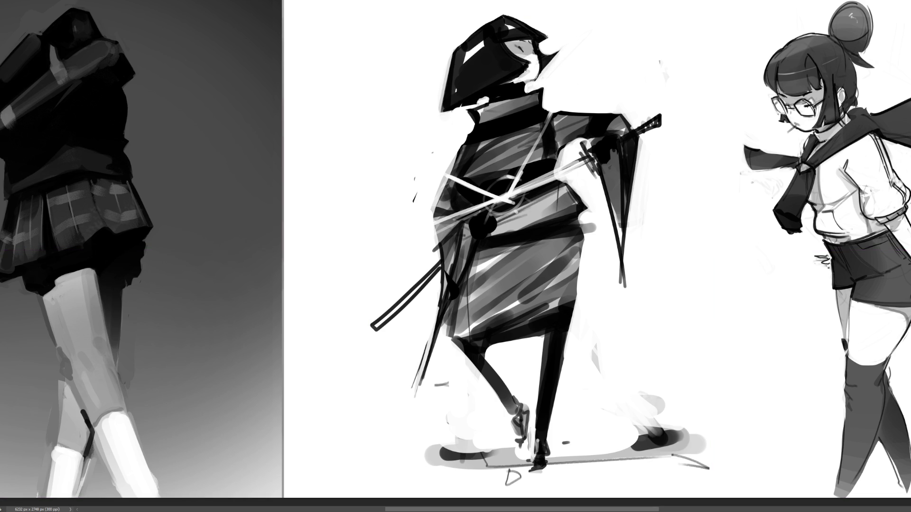
key(ctrl+minus)
key(ctrl+minus)
key(ctrl+minus)
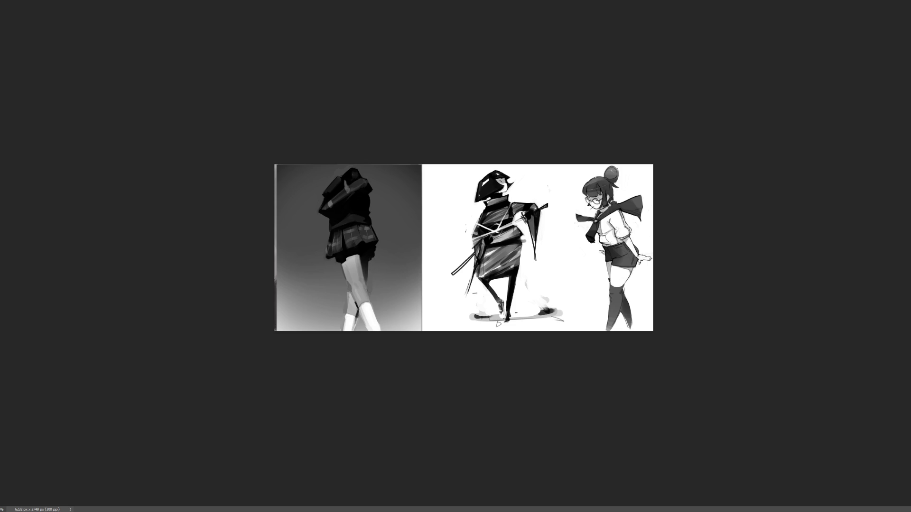
Drag the swordsman image left until it overlaps the legs study, and commit the move
key(ctrl+plus)
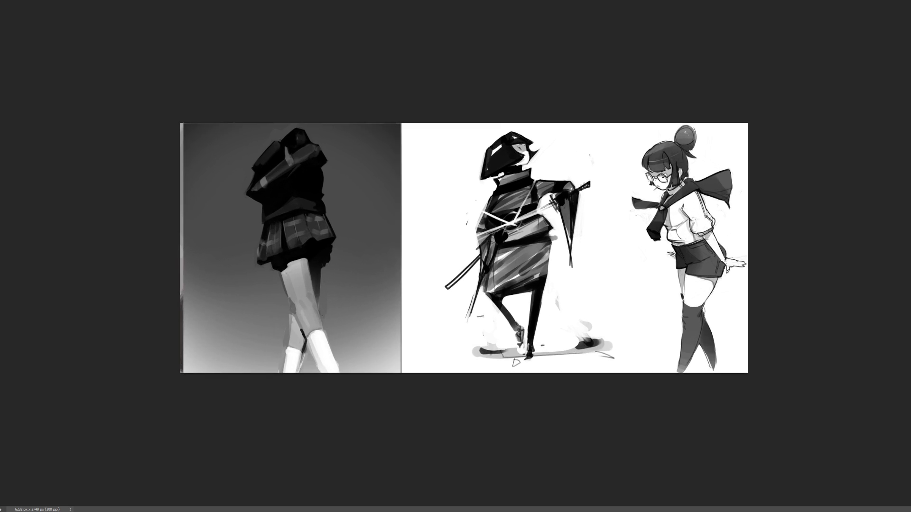
key(ctrl+plus)
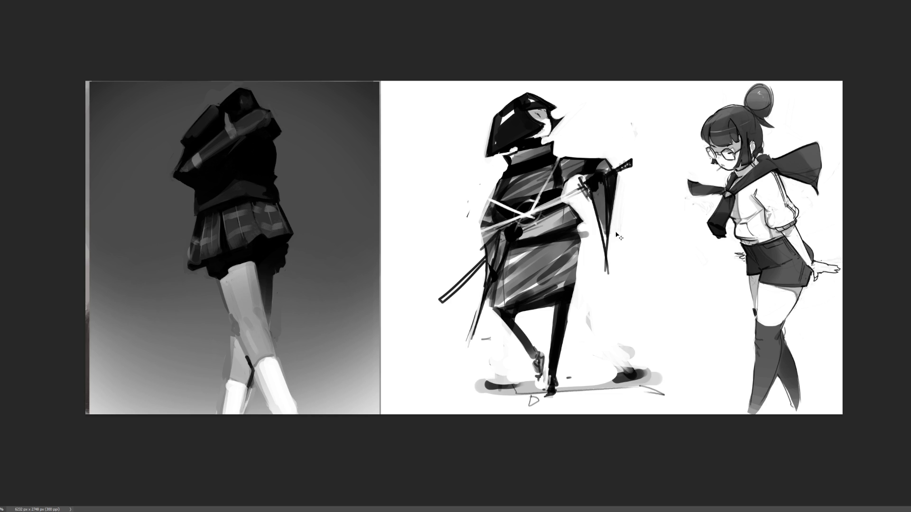
key(ctrl)
drag(588, 230, 445, 234)
key(Return)
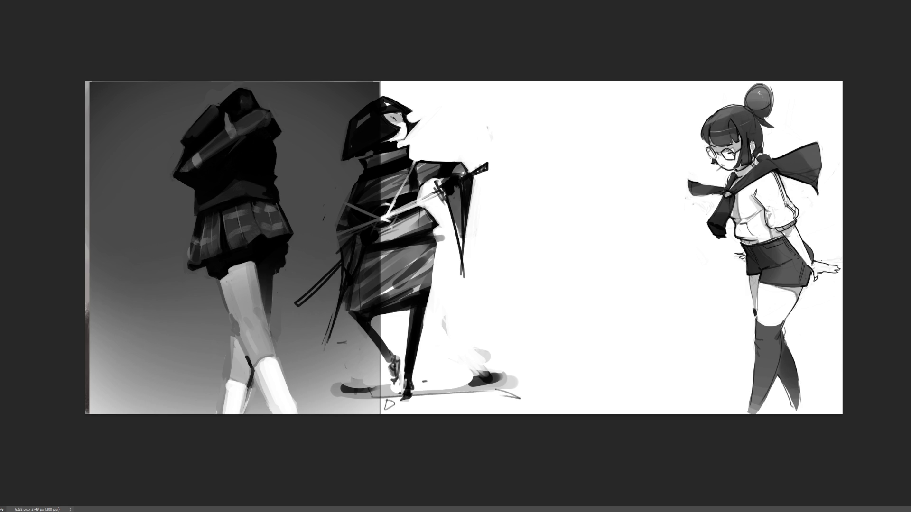
Rough in a small angular outline with thin grey lines in the blank area
scroll(465, 244, up, 3)
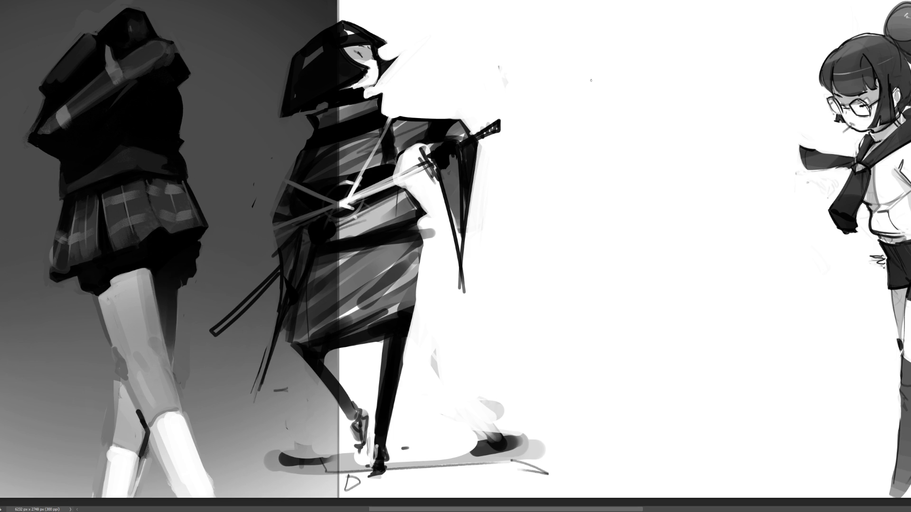
mouse_move(604, 68)
mouse_down()
mouse_move(596, 89)
mouse_move(621, 49)
mouse_move(633, 71)
mouse_move(612, 104)
mouse_move(625, 107)
mouse_move(638, 93)
mouse_up()
drag(656, 53, 625, 109)
drag(612, 109, 580, 92)
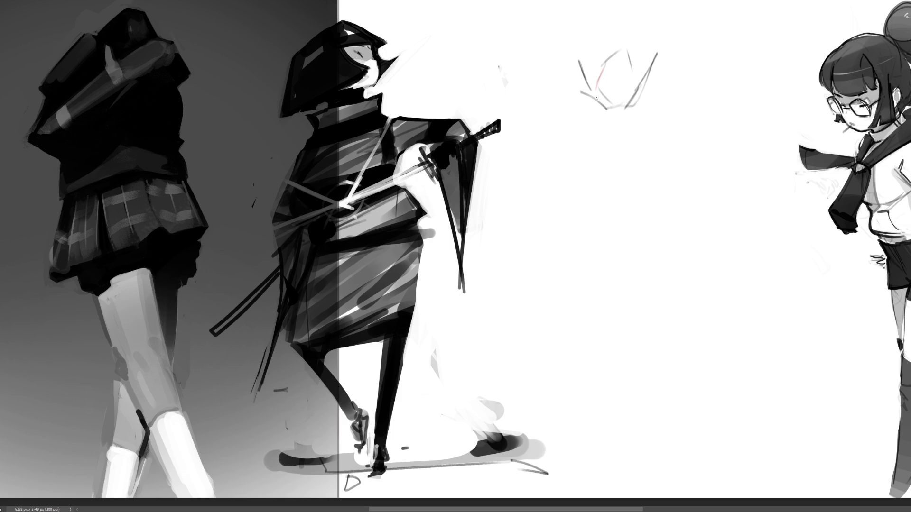